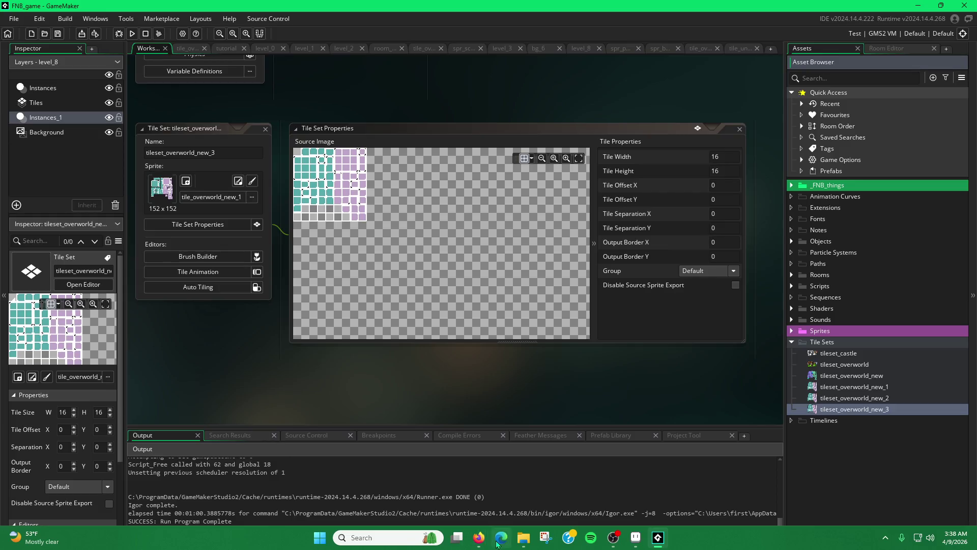
# Open File Explorer and navigate from the FNB_game project folder up to the Desktop.
pyautogui.click(523, 537)
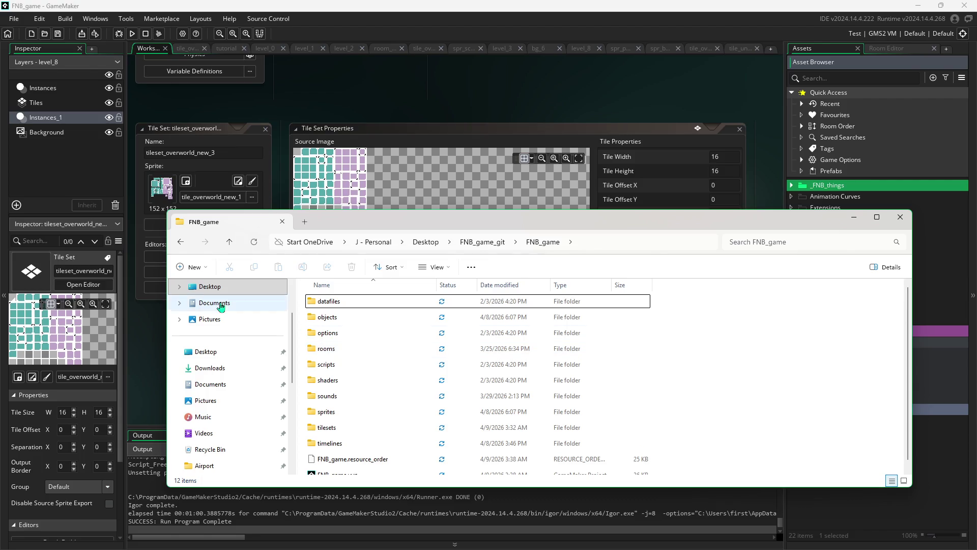
pyautogui.click(180, 242)
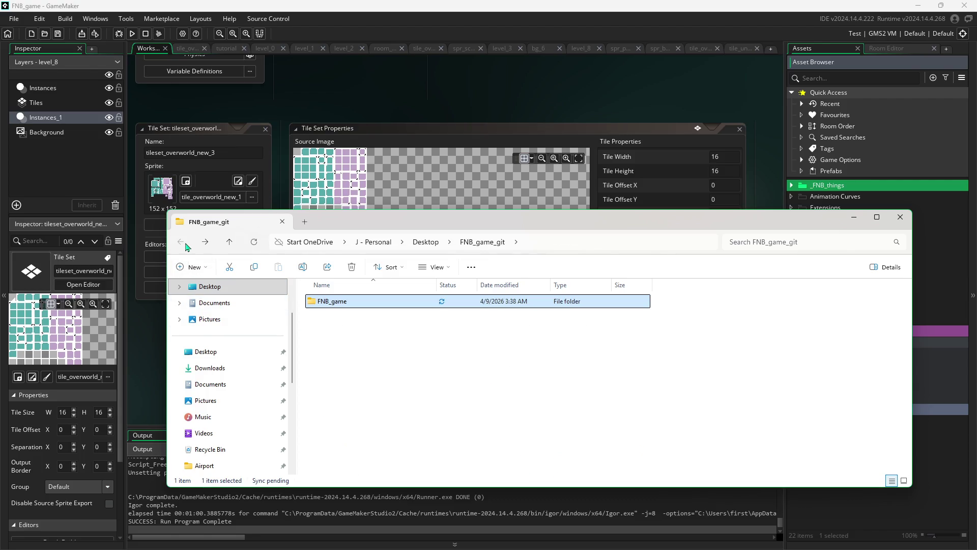
pyautogui.click(209, 286)
# Find and open the 'super files' folder on the Desktop.
pyautogui.scroll(-20, 348, 419)
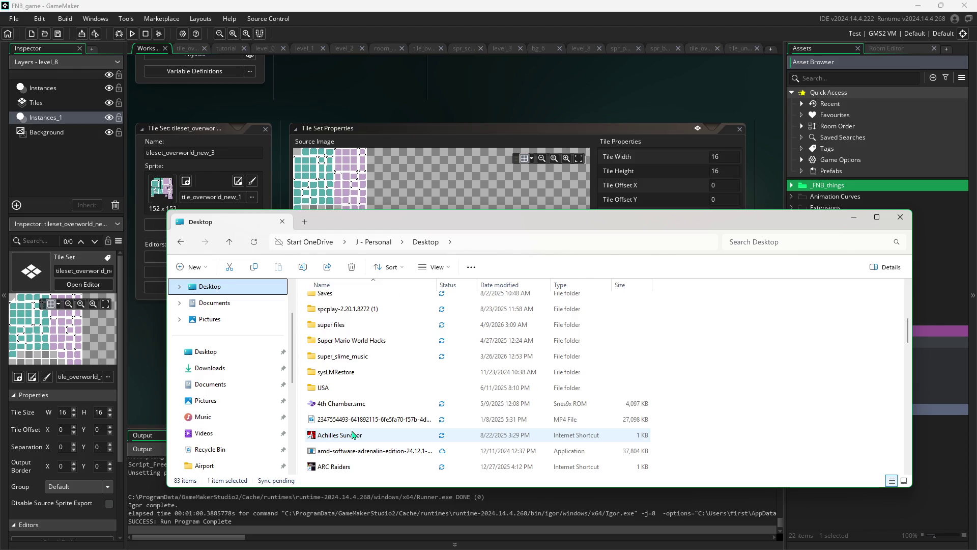
pyautogui.scroll(1, 351, 435)
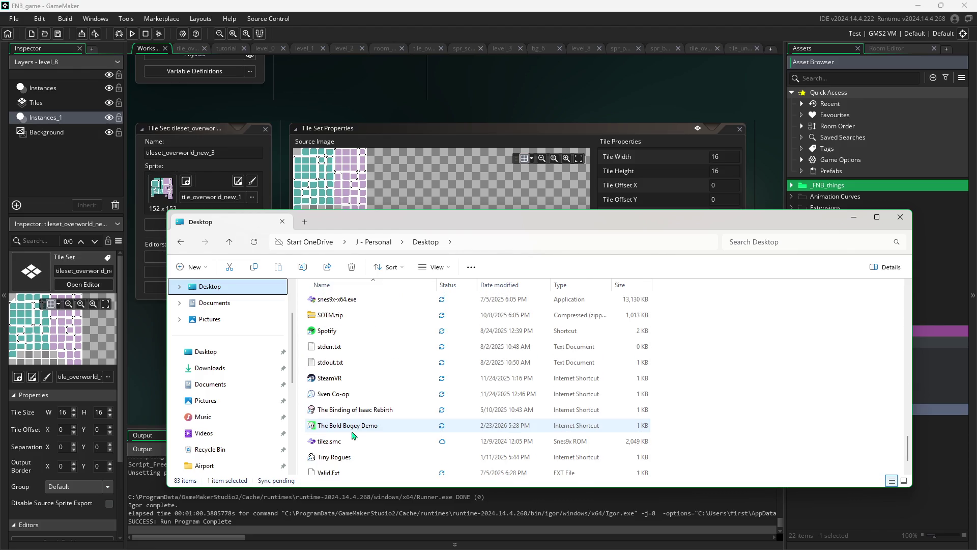
pyautogui.scroll(1, 350, 435)
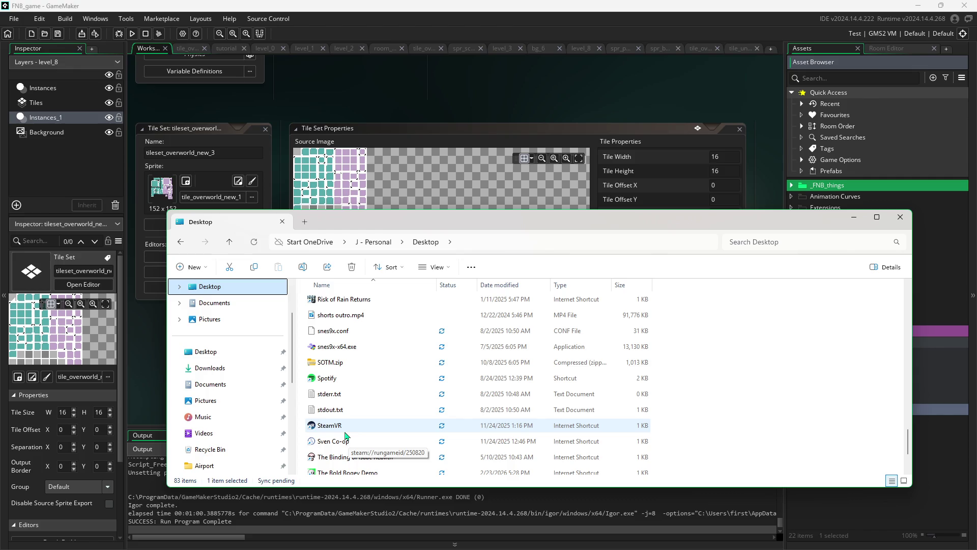
pyautogui.scroll(3, 352, 365)
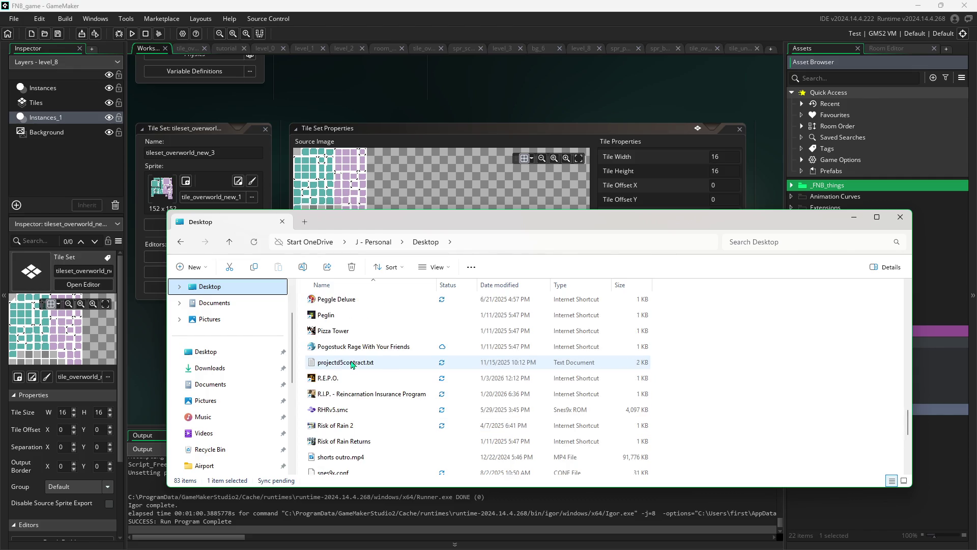
pyautogui.scroll(-5, 351, 364)
pyautogui.scroll(20, 350, 365)
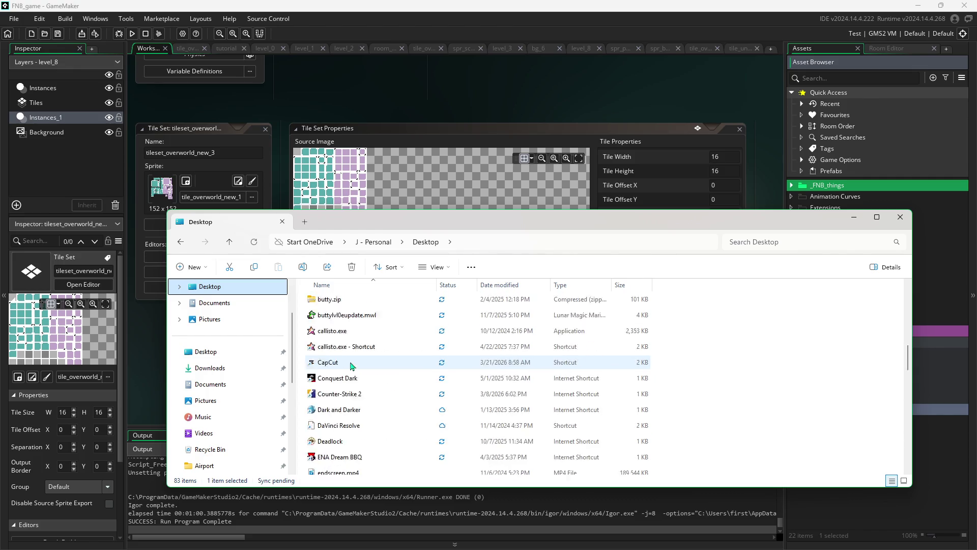
pyautogui.scroll(-2, 350, 365)
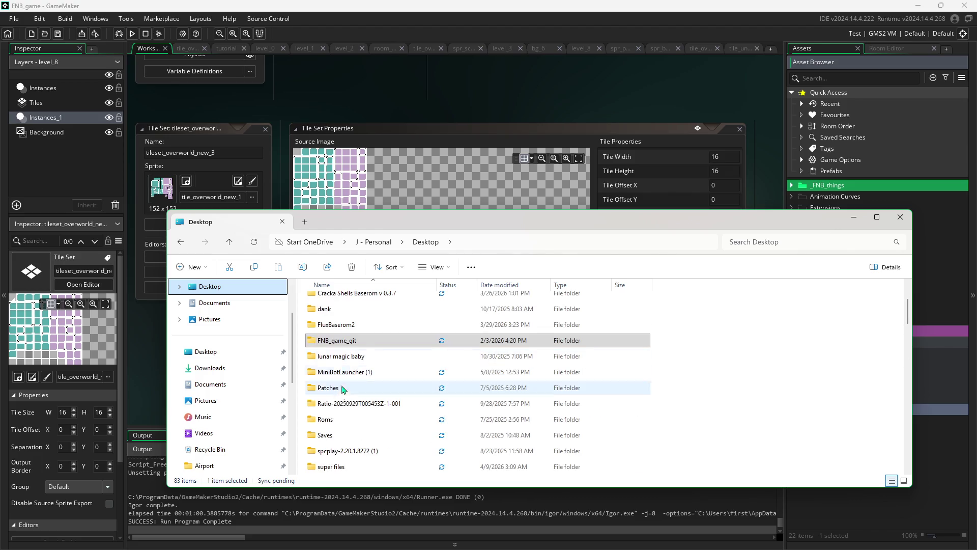
pyautogui.doubleClick(346, 465)
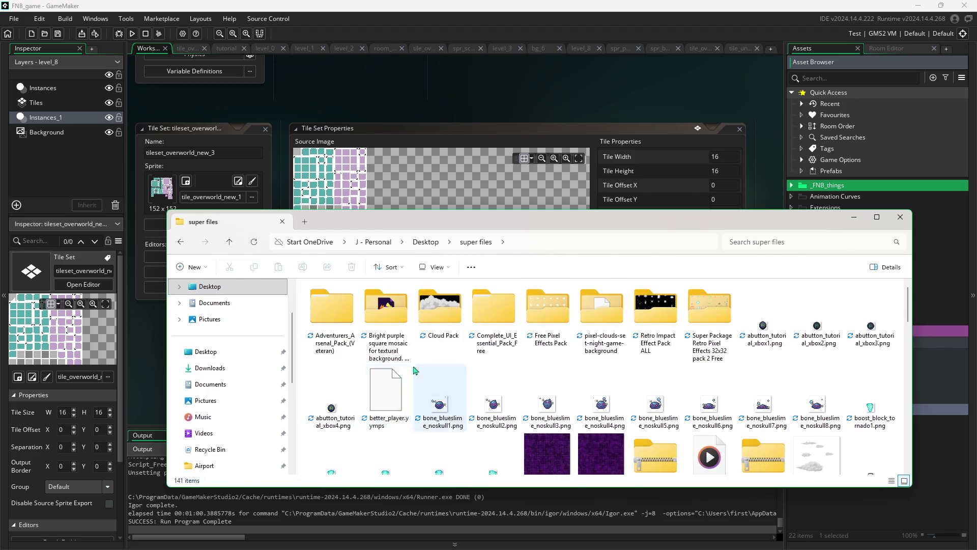
pyautogui.scroll(-2, 509, 381)
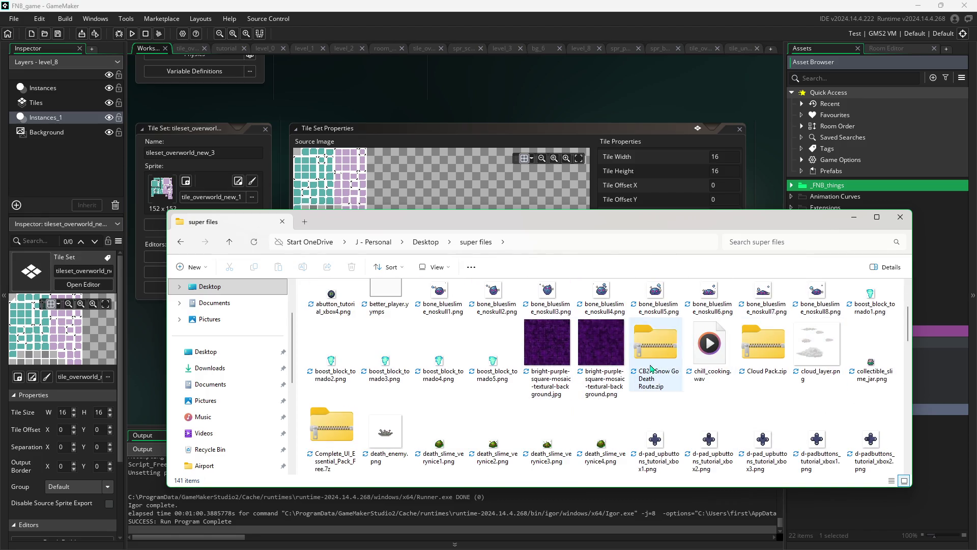
pyautogui.scroll(-5, 581, 390)
pyautogui.scroll(-6, 581, 389)
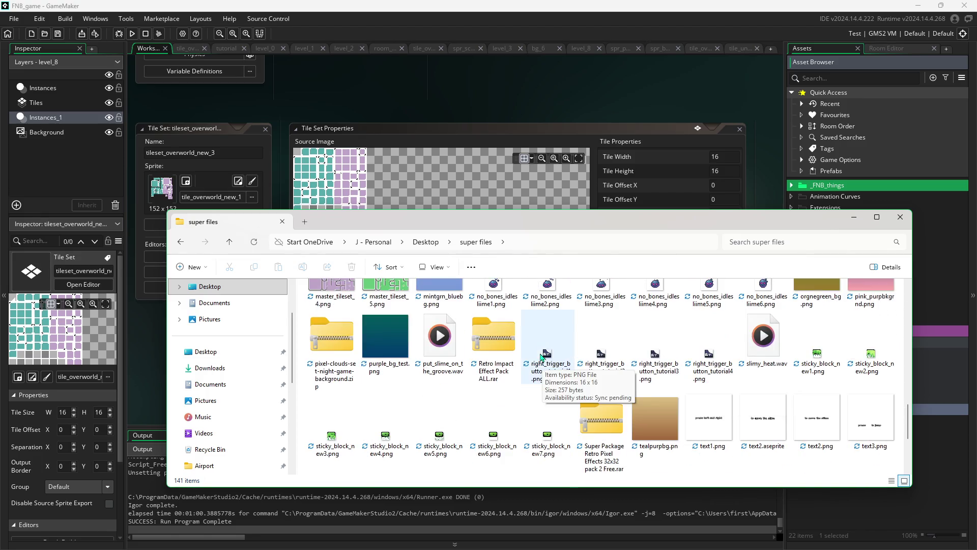
pyautogui.scroll(-2, 662, 369)
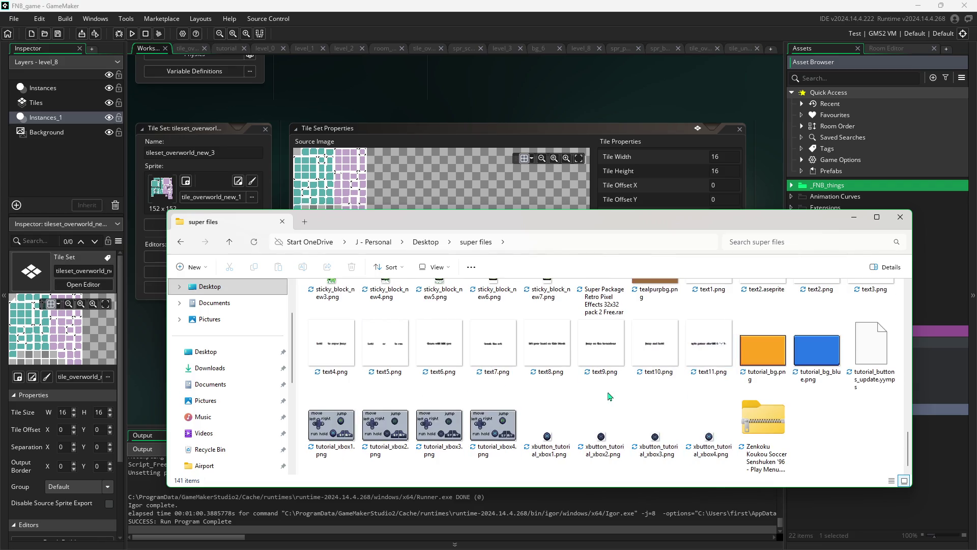
pyautogui.scroll(1, 560, 374)
pyautogui.scroll(3, 540, 374)
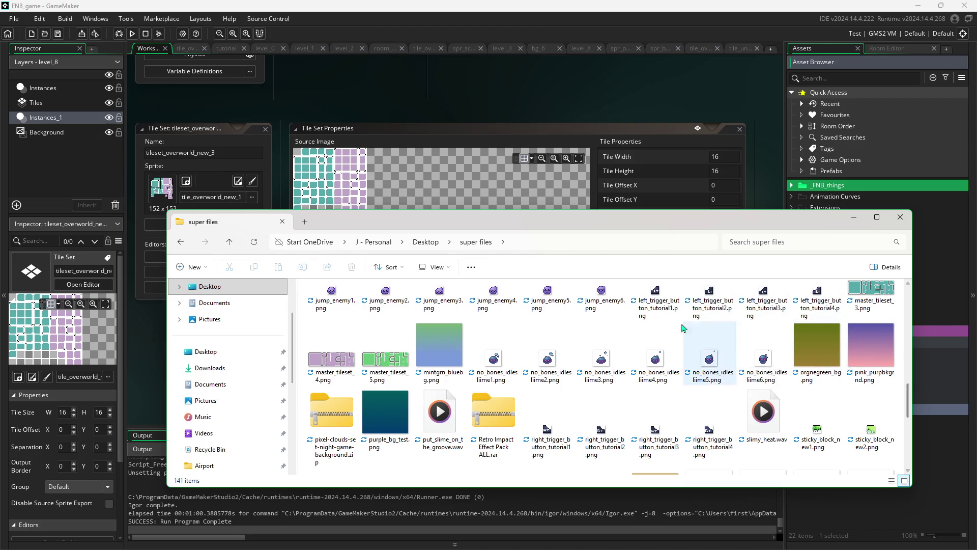
pyautogui.scroll(2, 673, 367)
pyautogui.scroll(-2, 738, 356)
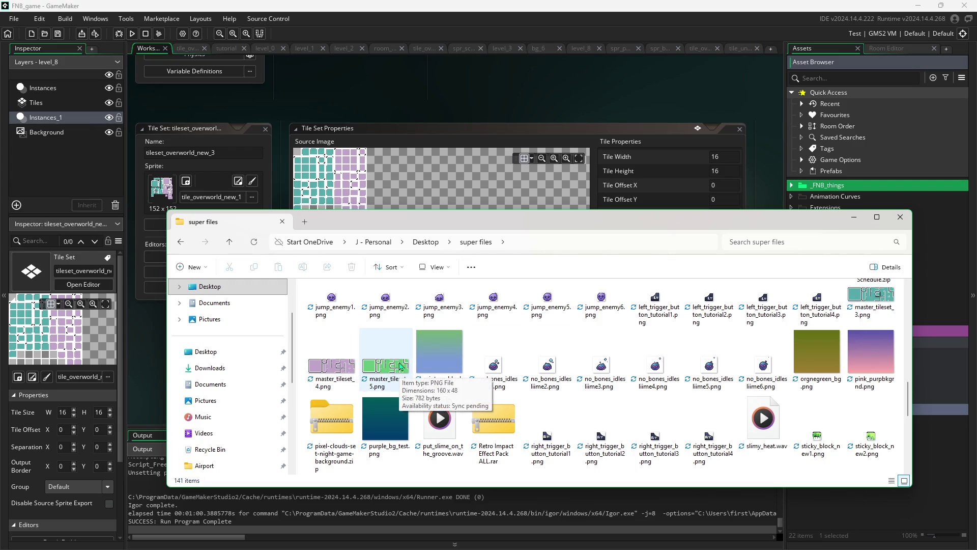
pyautogui.scroll(2, 649, 387)
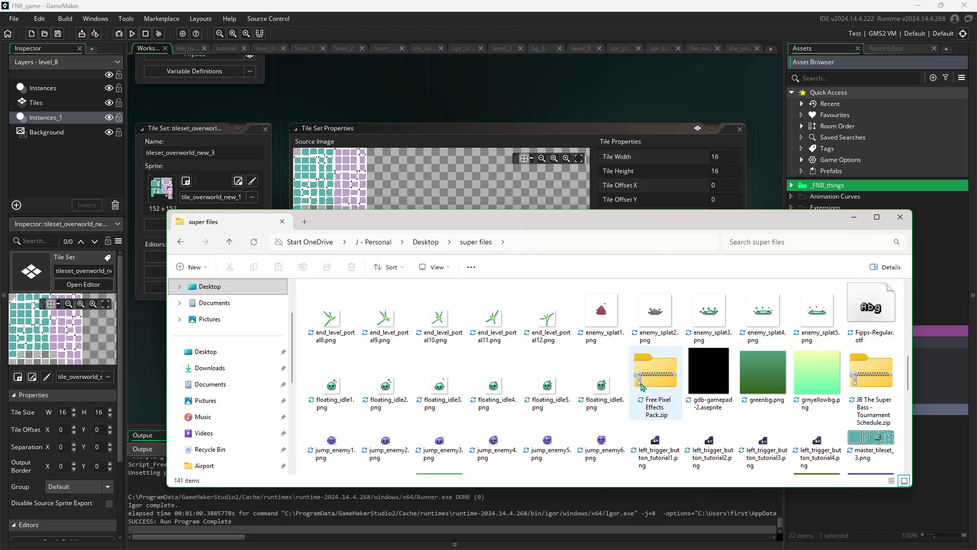
pyautogui.scroll(-2, 642, 387)
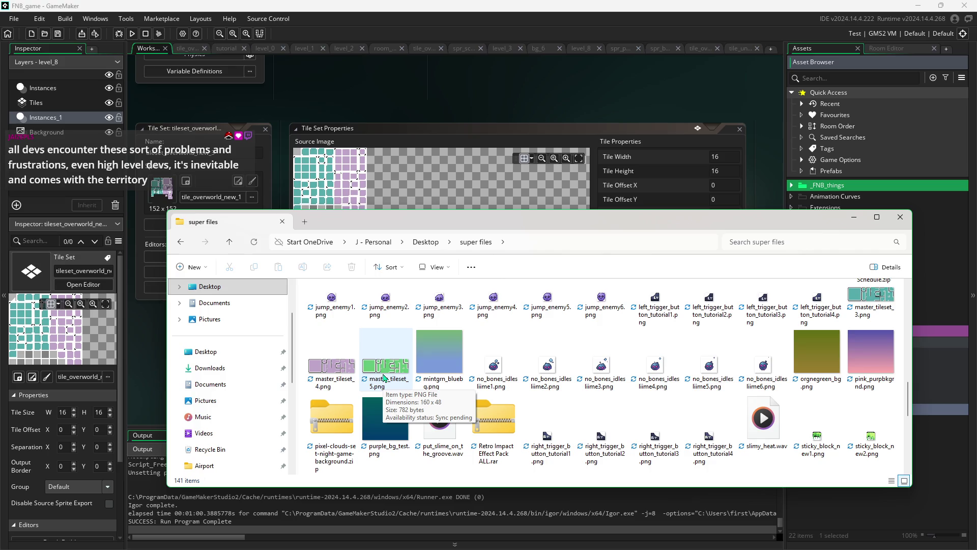
pyautogui.scroll(5, 598, 389)
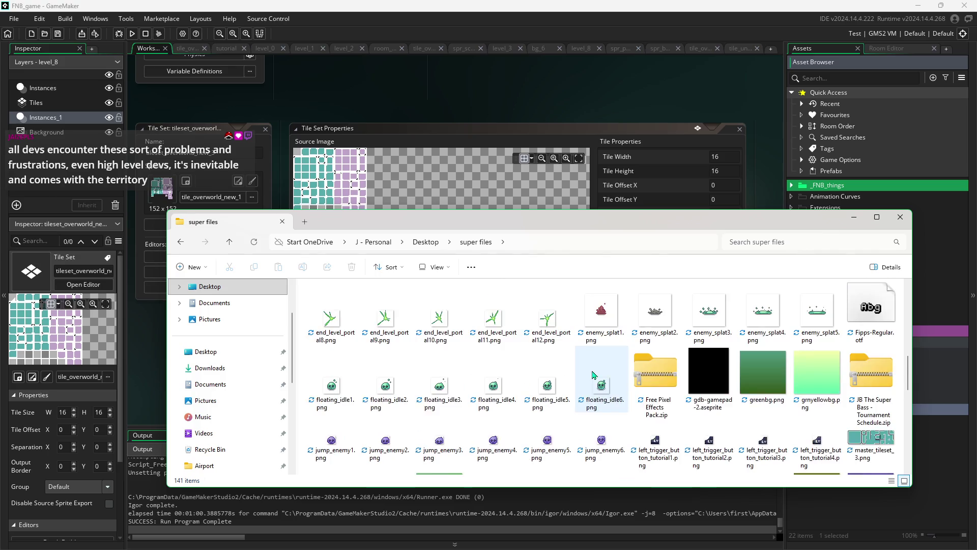
pyautogui.scroll(5, 598, 389)
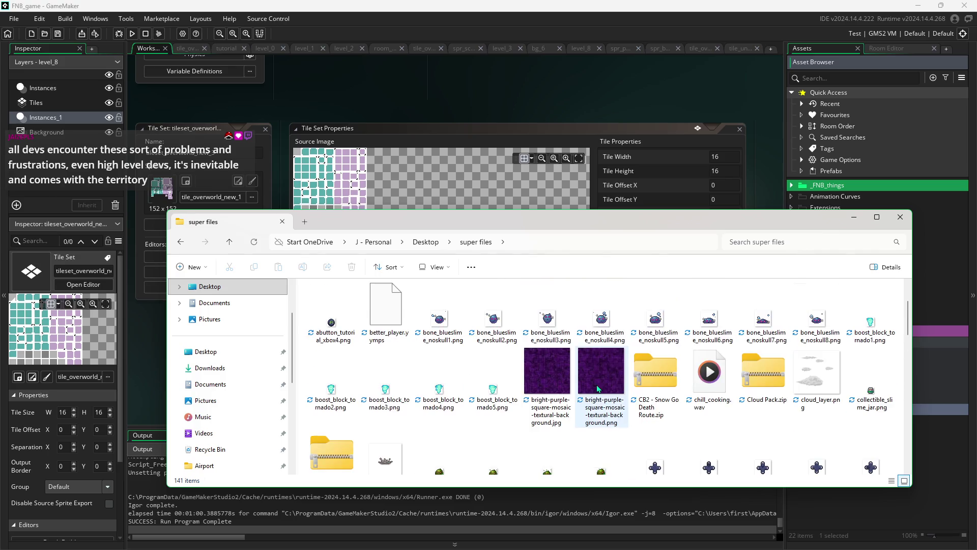
pyautogui.scroll(-5, 598, 389)
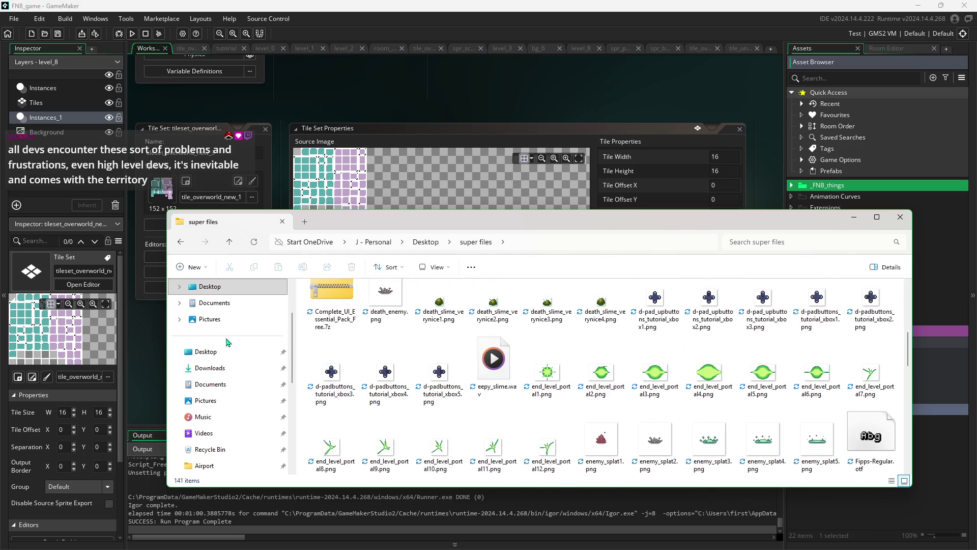
# Search the Downloads folder for 'master' and minimise GameMaker.
pyautogui.click(247, 365)
pyautogui.click(767, 245)
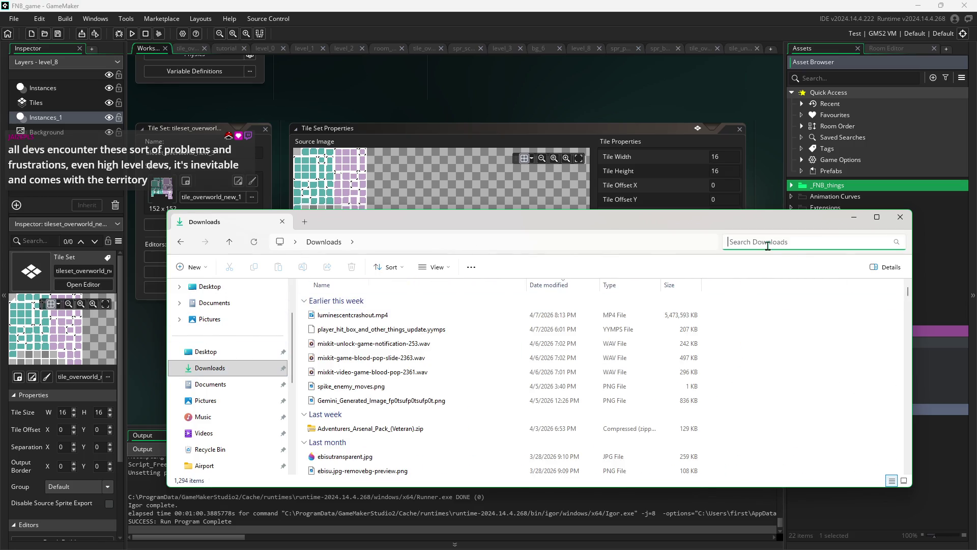
pyautogui.write('master')
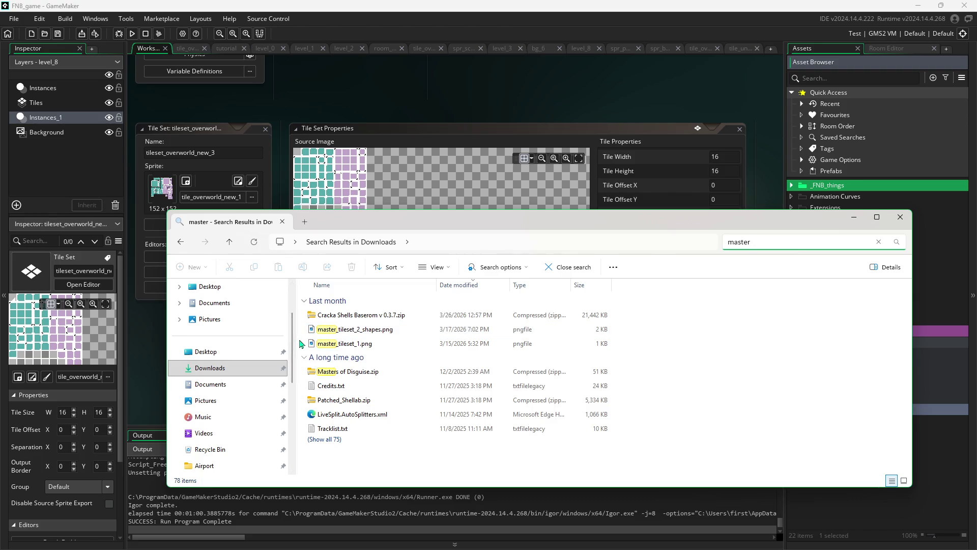
pyautogui.click(920, 8)
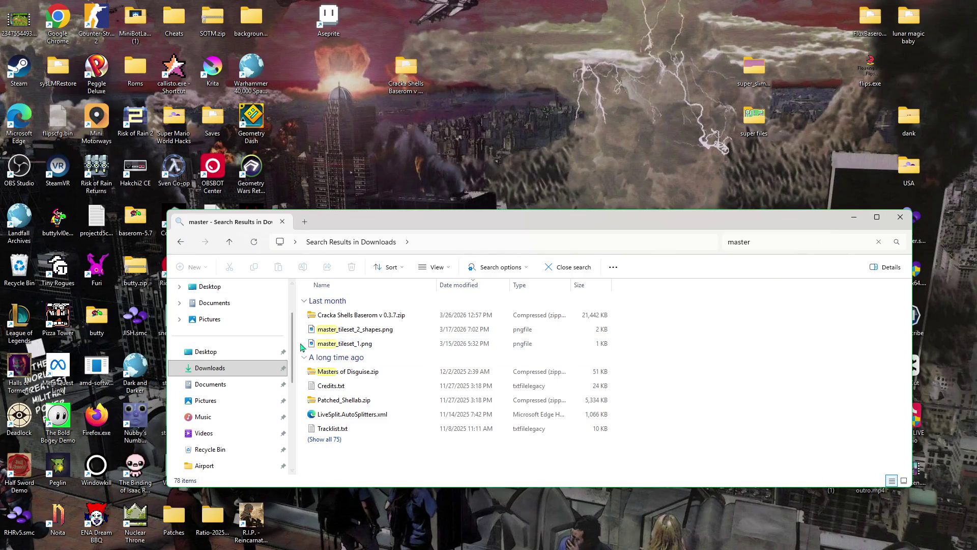
# Move the two master_tileset images from Downloads into the super files folder.
pyautogui.click(330, 344)
pyautogui.keyDown('shift'); pyautogui.click(336, 329); pyautogui.keyUp('shift')
pyautogui.moveTo(705, 191); pyautogui.dragTo(754, 122)
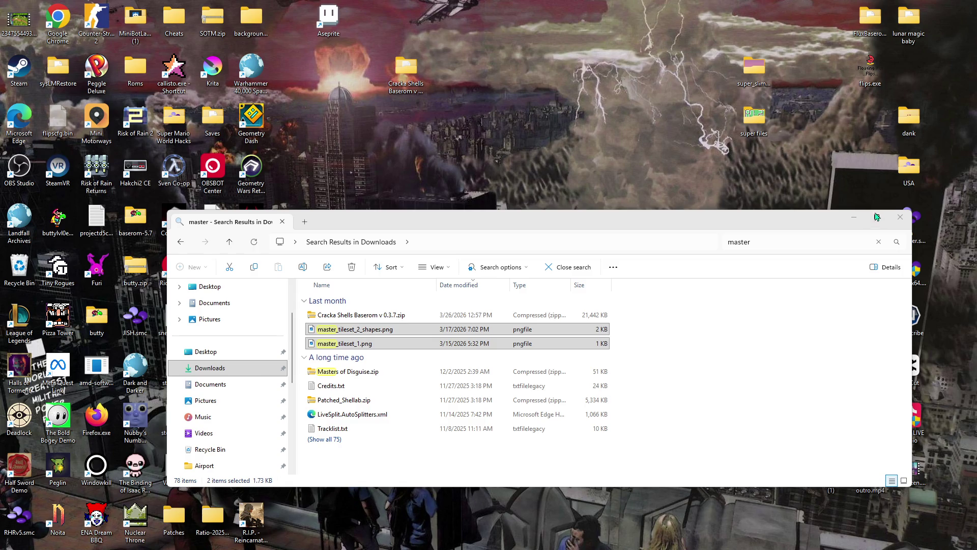
# Go to Desktop > super files and scroll down to the master_tileset PNGs.
pyautogui.click(181, 242)
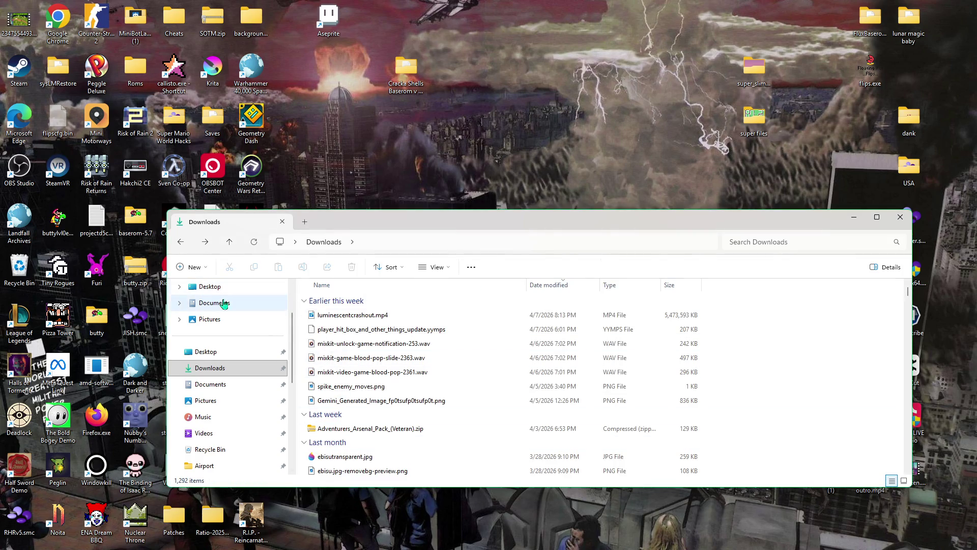
pyautogui.click(254, 288)
pyautogui.scroll(-2, 362, 375)
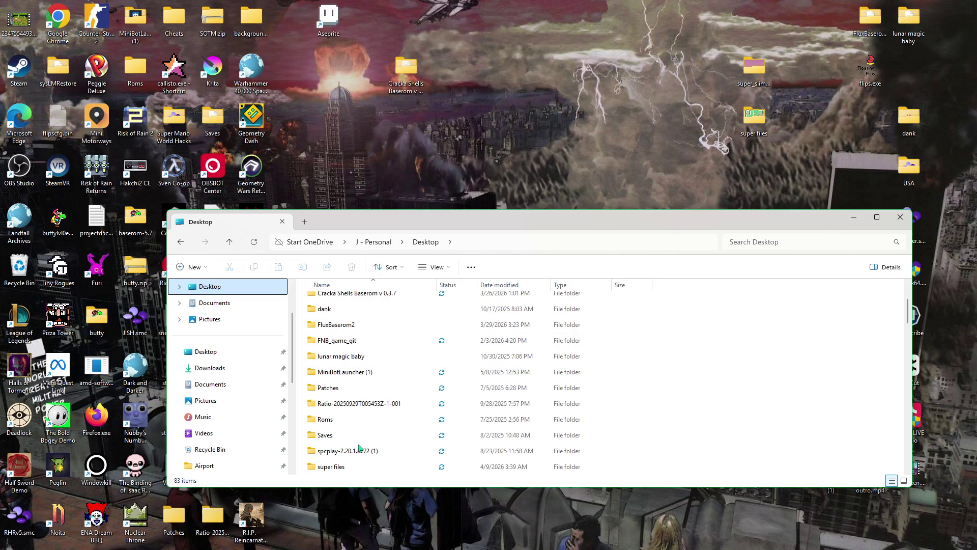
pyautogui.doubleClick(361, 465)
pyautogui.scroll(-2, 363, 455)
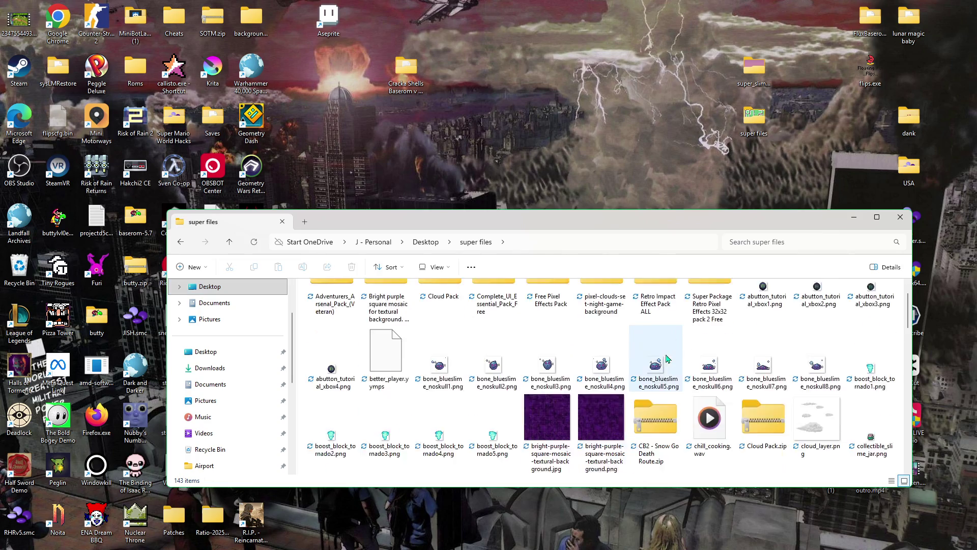
pyautogui.scroll(-5, 719, 376)
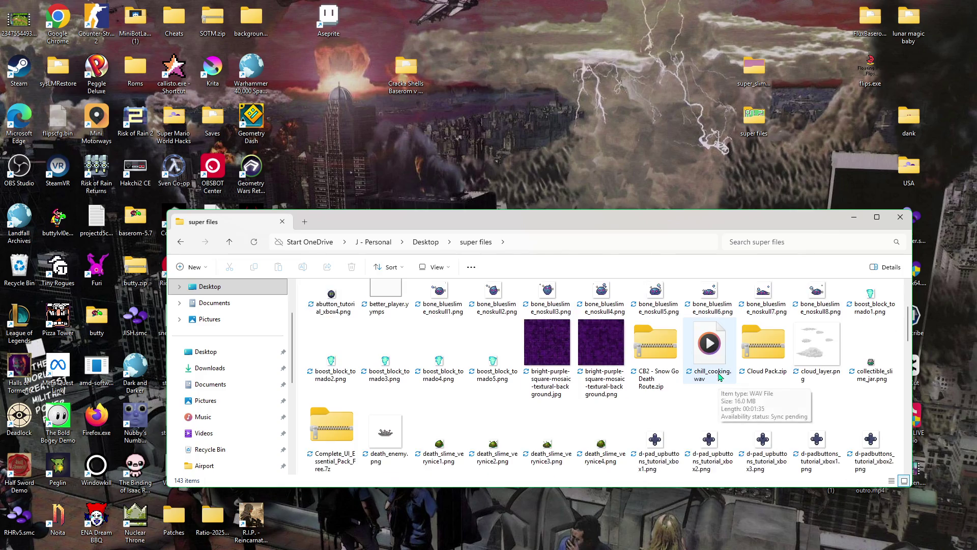
pyautogui.scroll(-3, 719, 376)
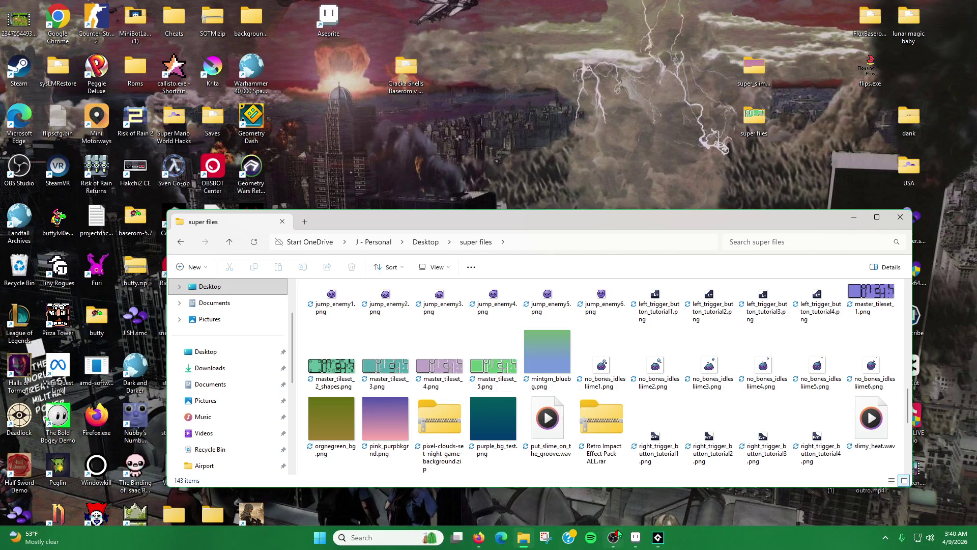
# Switch to GameMaker and open tile sets tileset_overworld_new, _1 and _2.
pyautogui.moveTo(656, 538)
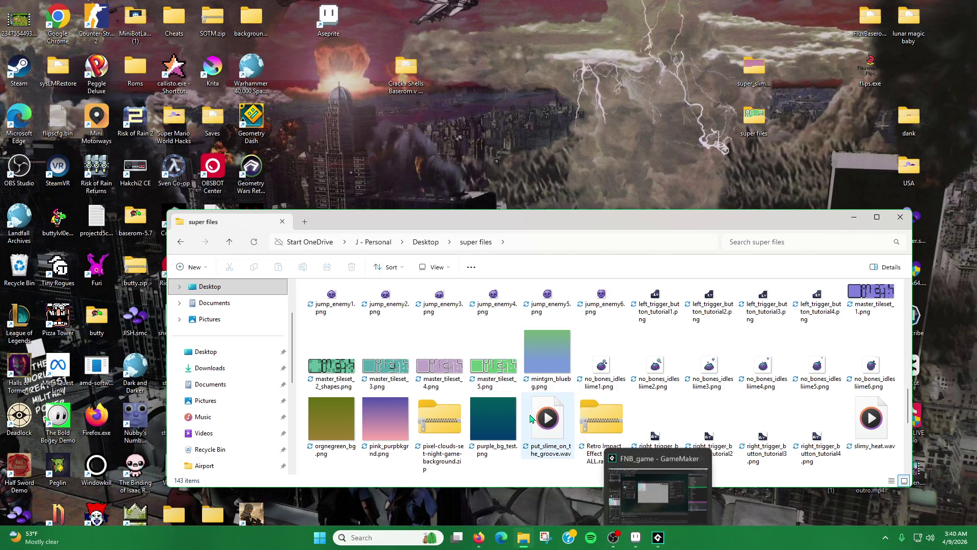
pyautogui.click(654, 545)
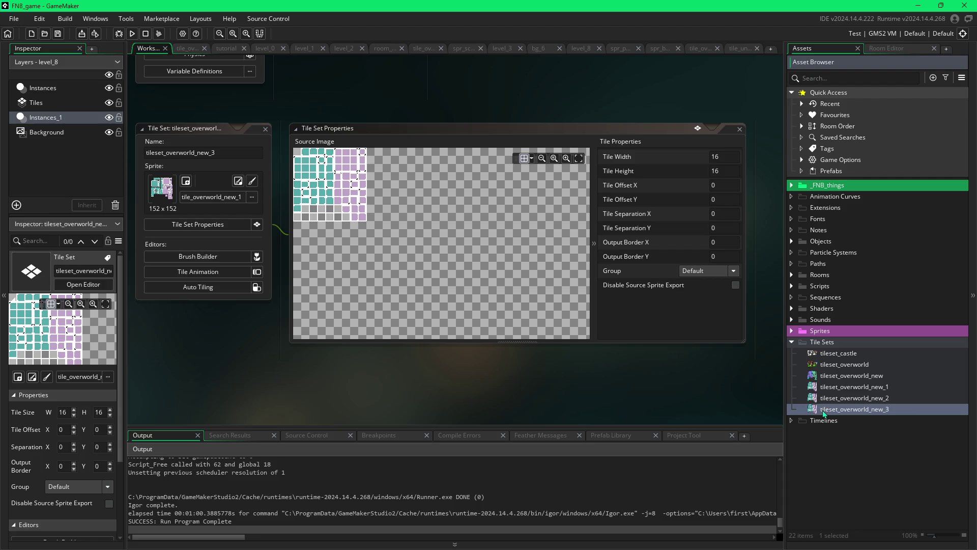
pyautogui.doubleClick(813, 380)
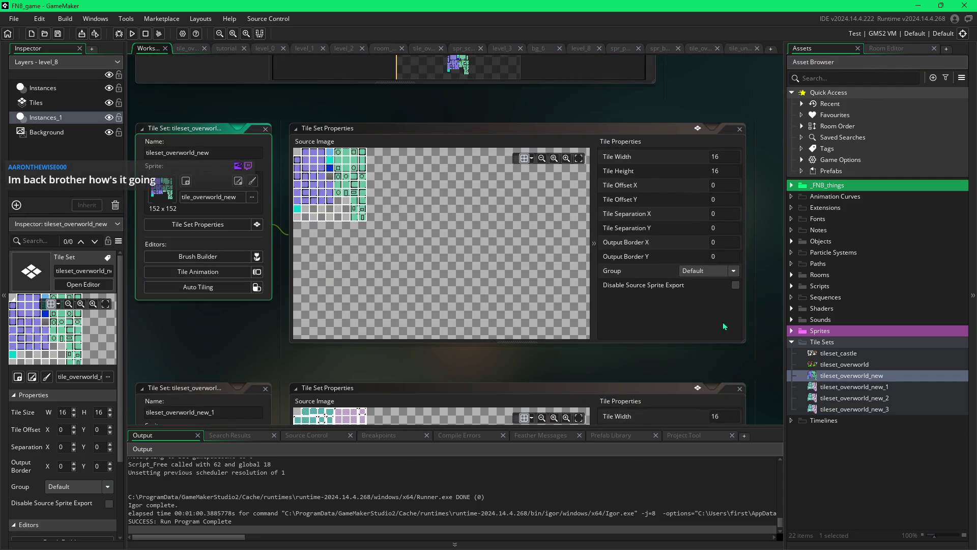
pyautogui.doubleClick(817, 386)
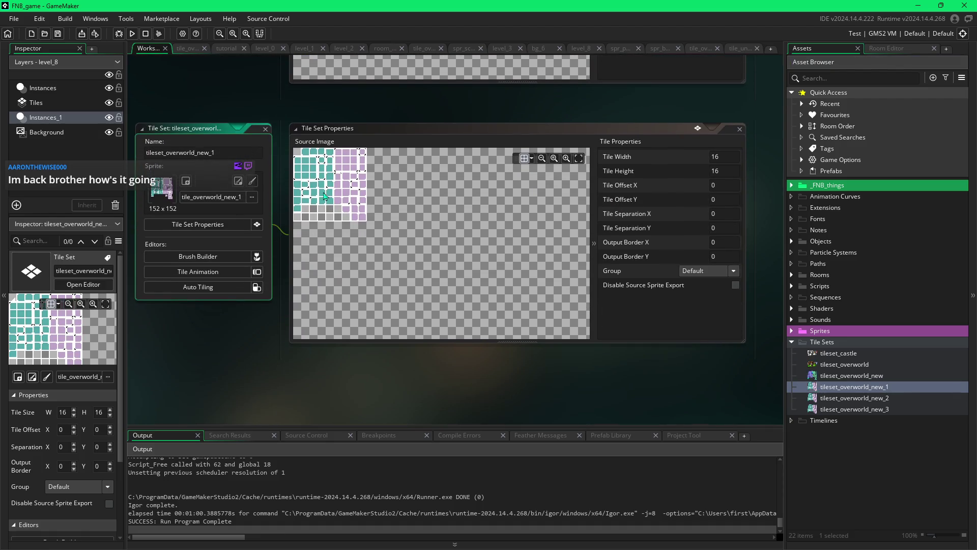
pyautogui.doubleClick(813, 398)
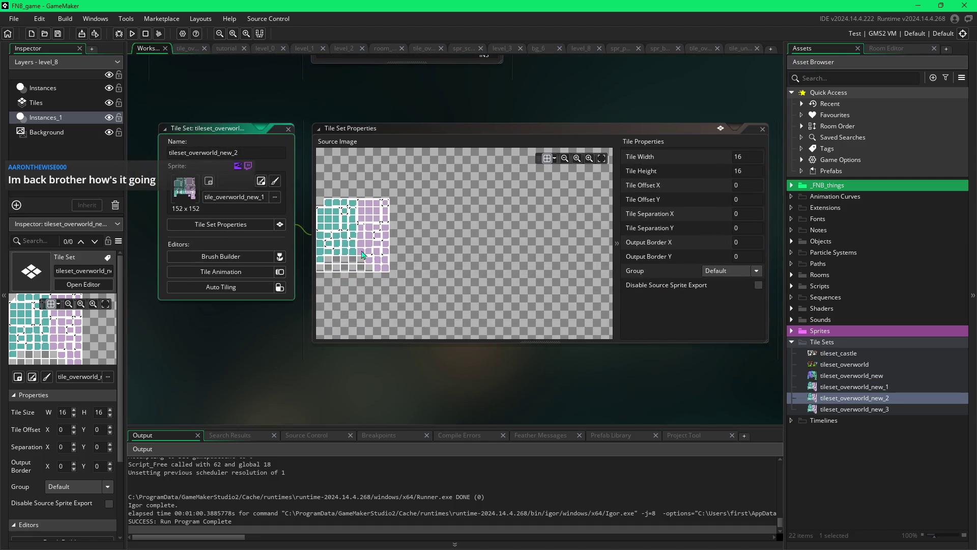
# Check tileset_overworld_new_2's sprite list without changing its sprite.
pyautogui.click(276, 227)
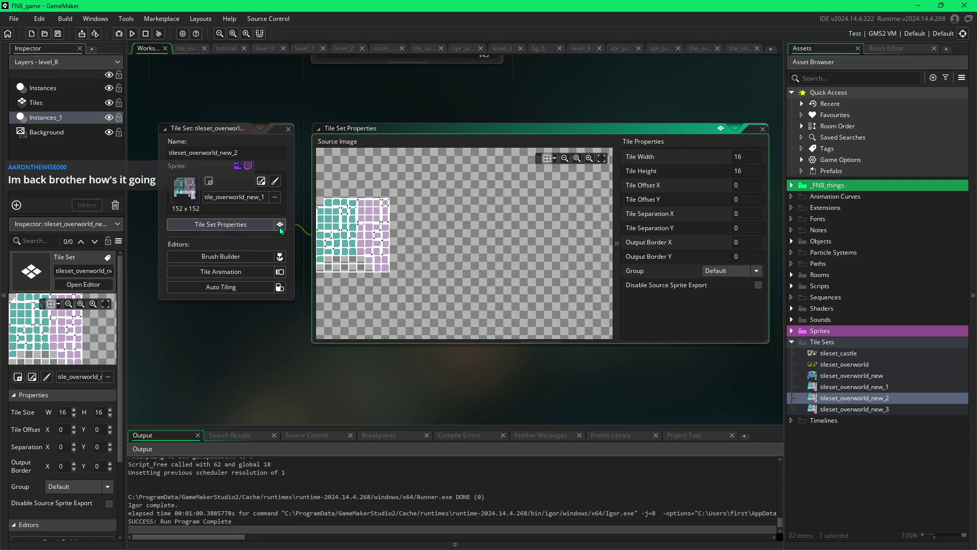
pyautogui.click(276, 198)
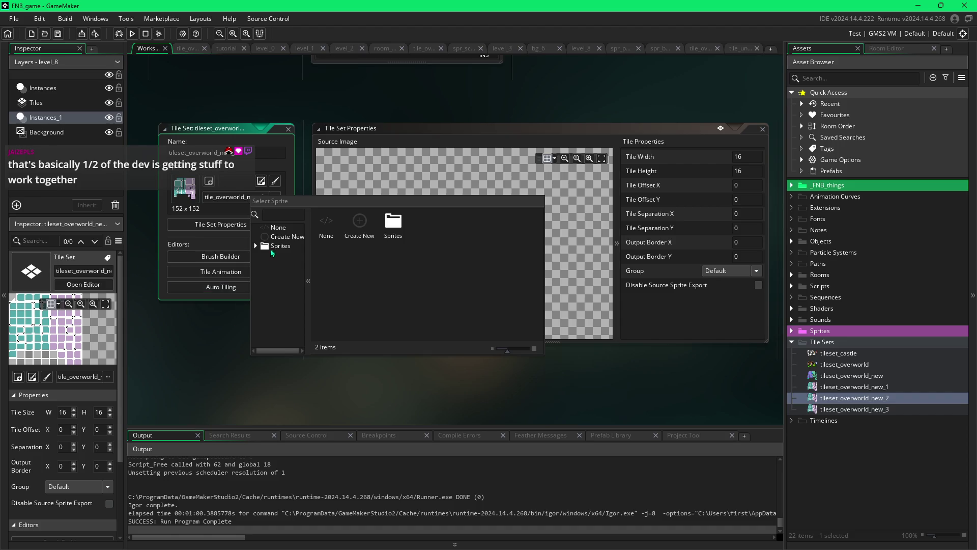
pyautogui.click(217, 338)
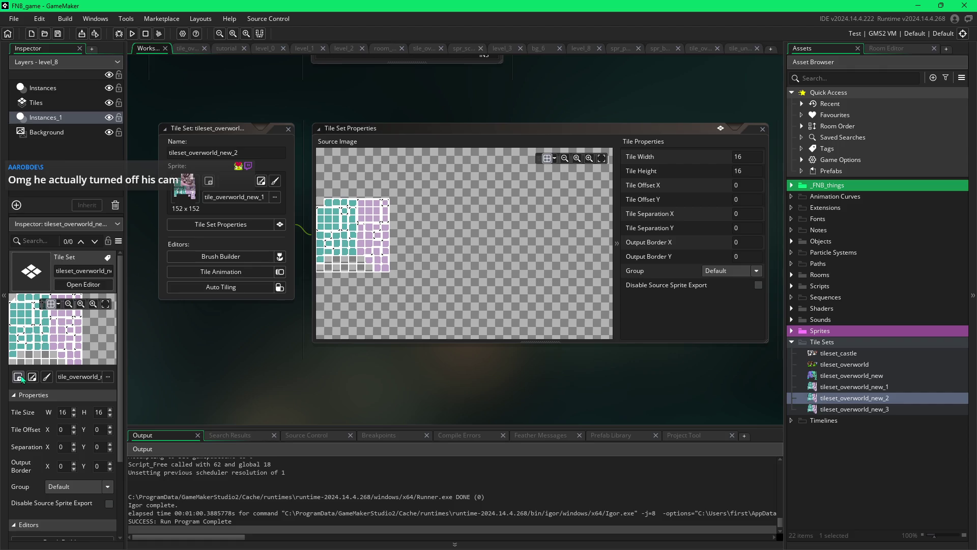
pyautogui.click(93, 282)
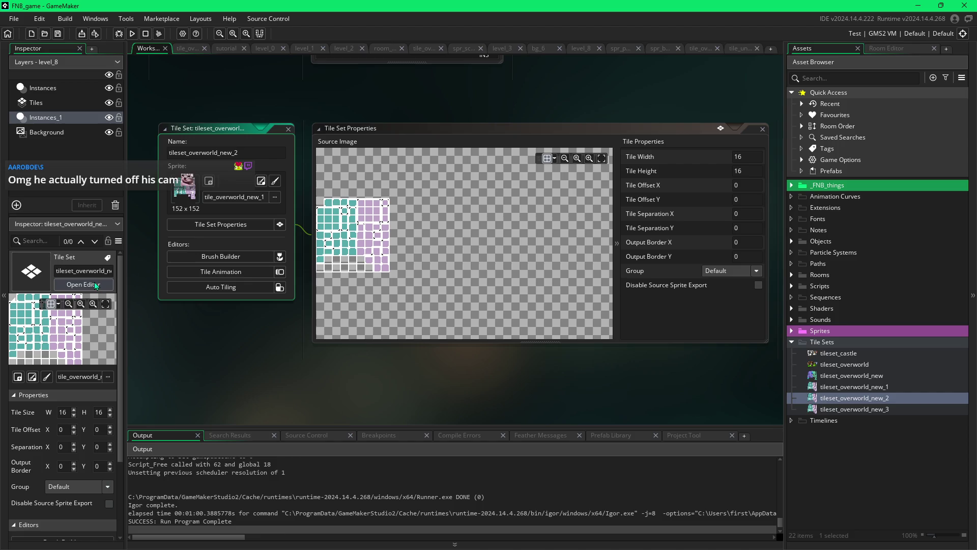
# Open the tile set's sprite in the image editor, undo a test erase, then select tileset_overworld_new_3.
pyautogui.click(47, 377)
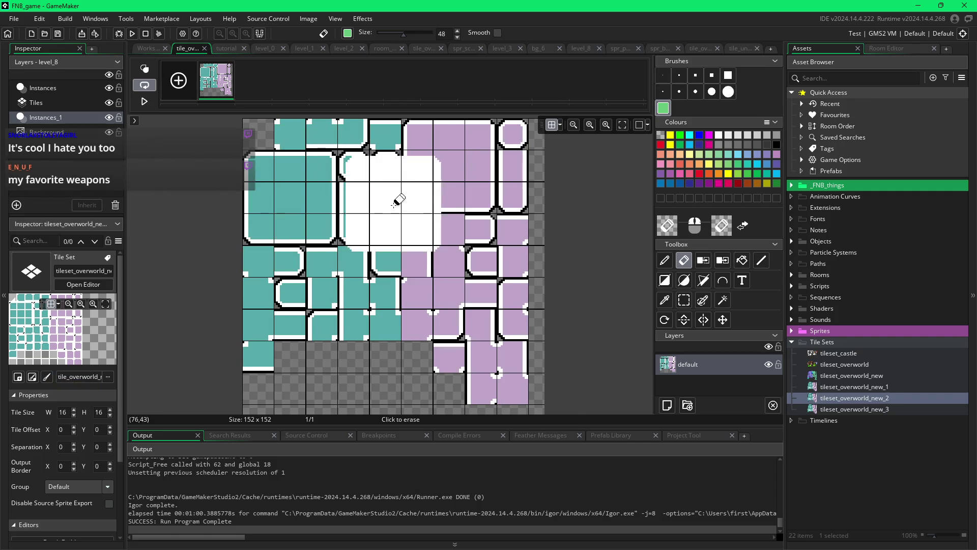
pyautogui.click(300, 289)
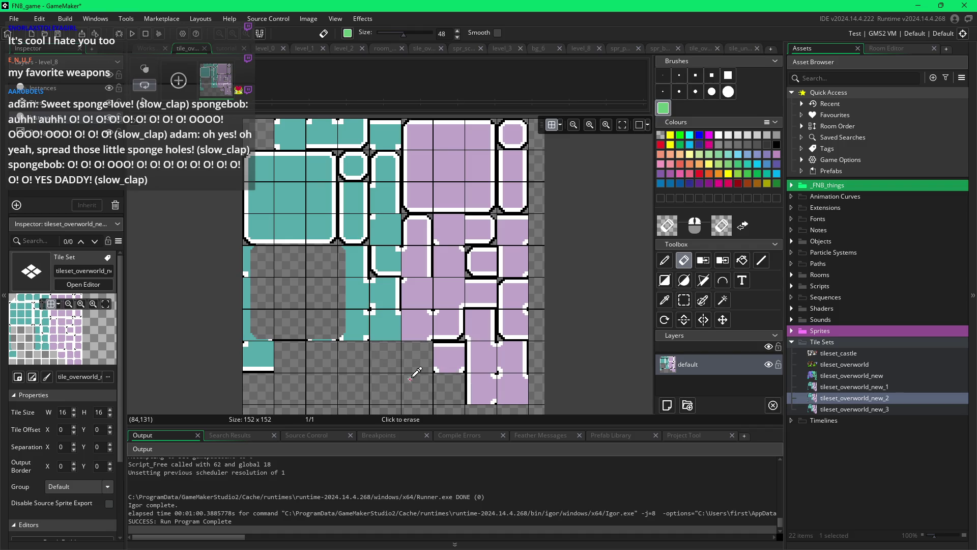
pyautogui.hotkey('ctrl', 'z')
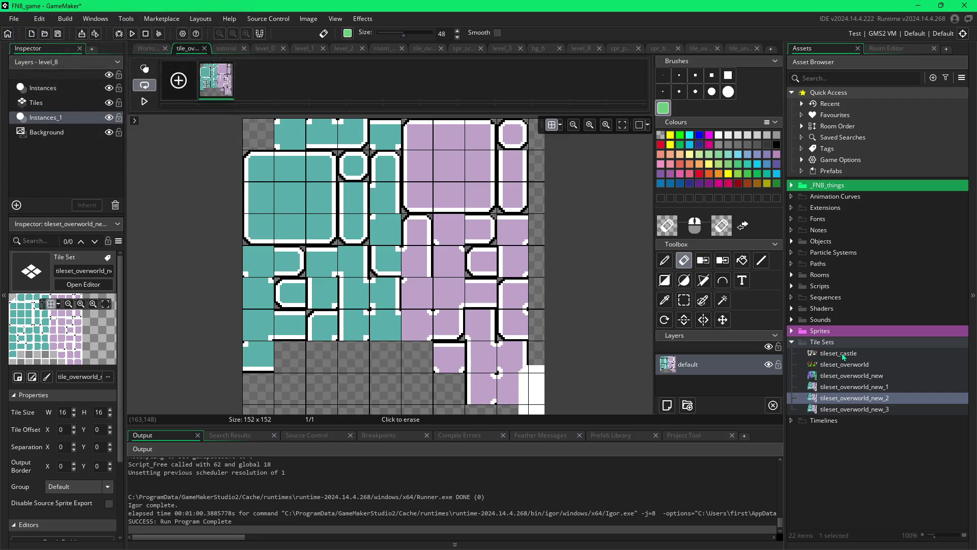
pyautogui.click(841, 410)
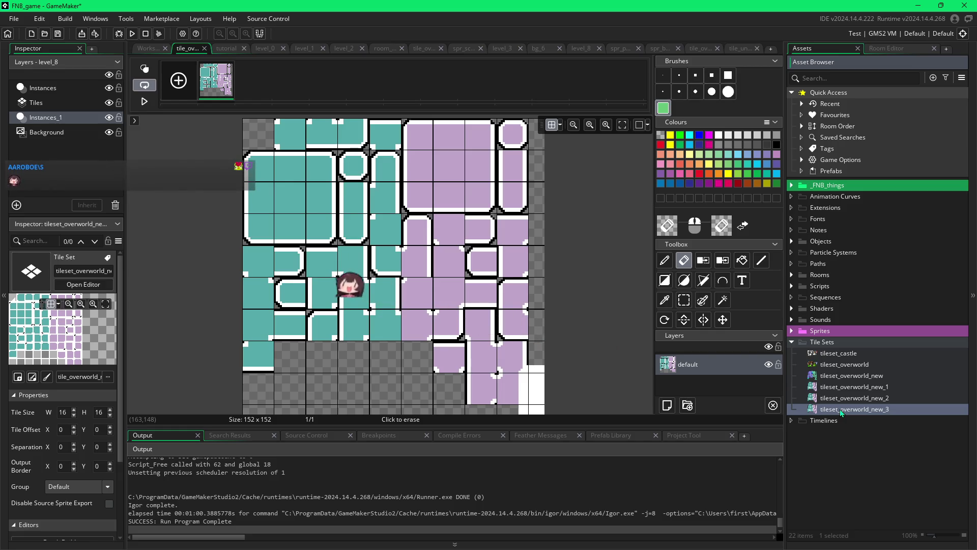
# Delete the tileset_overworld_new_3 tile set.
pyautogui.rightClick(840, 410)
pyautogui.click(852, 330)
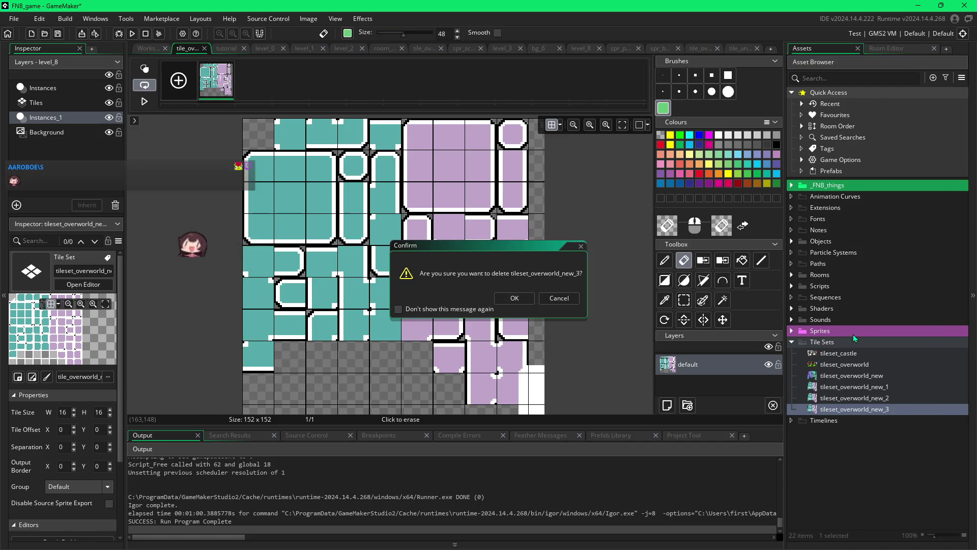
pyautogui.click(523, 302)
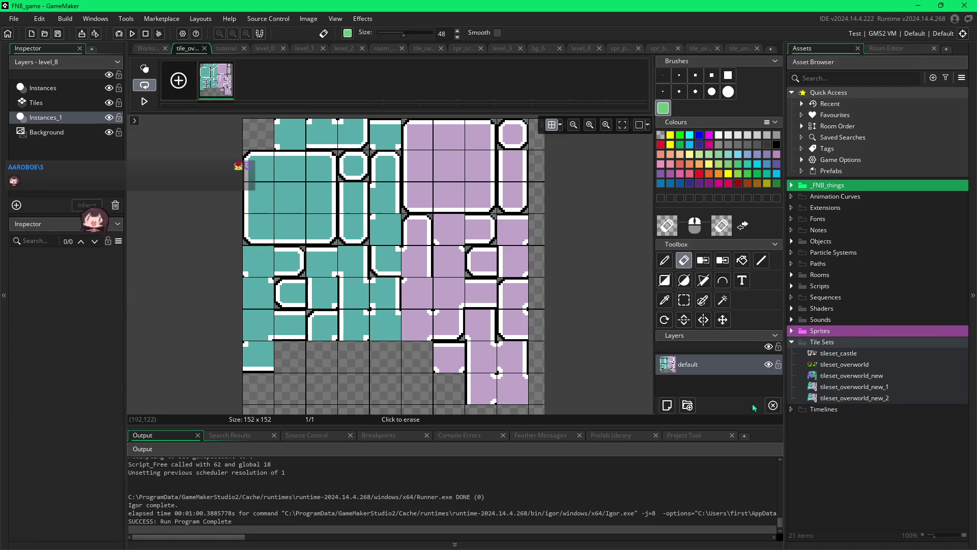
# Create a new tile set and keep the default name TileSet6.
pyautogui.doubleClick(841, 397)
pyautogui.rightClick(841, 398)
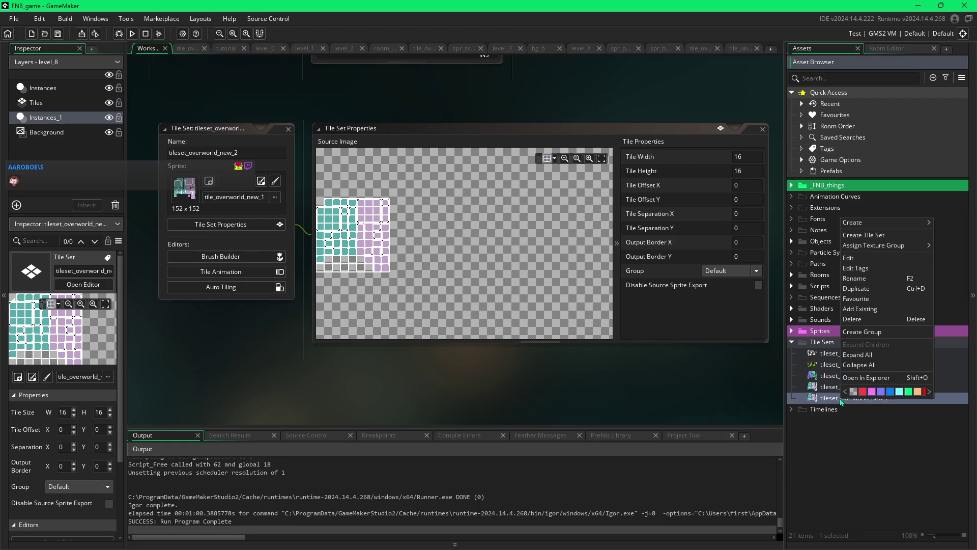
pyautogui.click(858, 235)
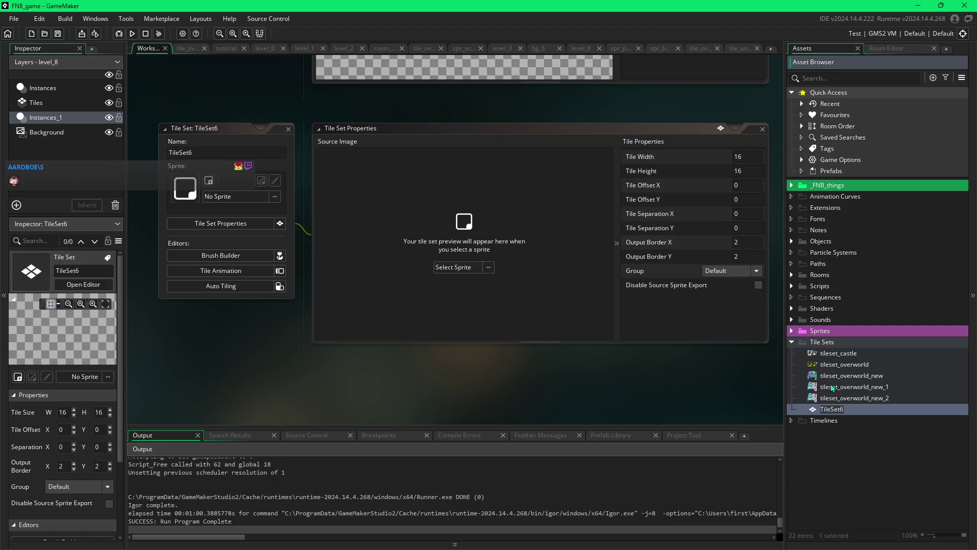
pyautogui.click(848, 409)
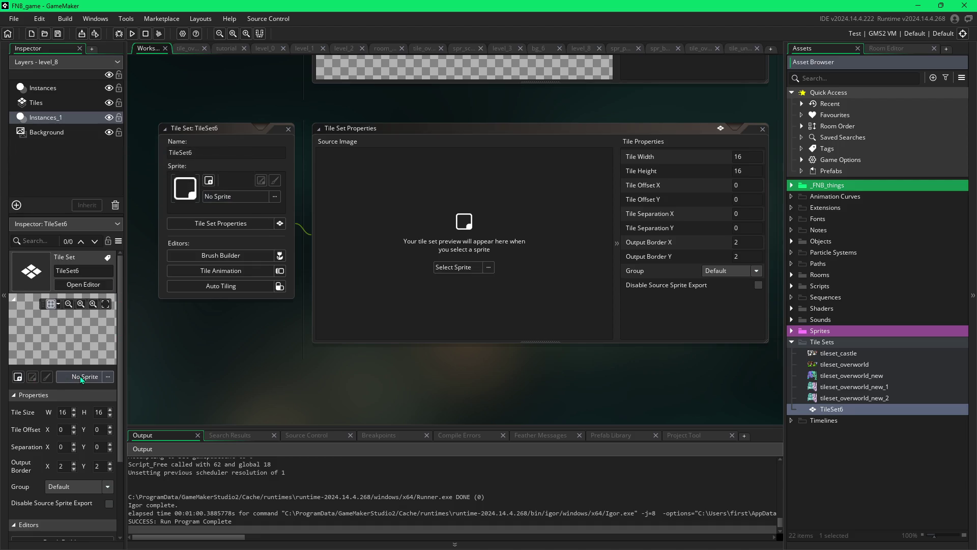
# Open and close TileSet6's sprite list several times, leaving it without a sprite.
pyautogui.click(79, 285)
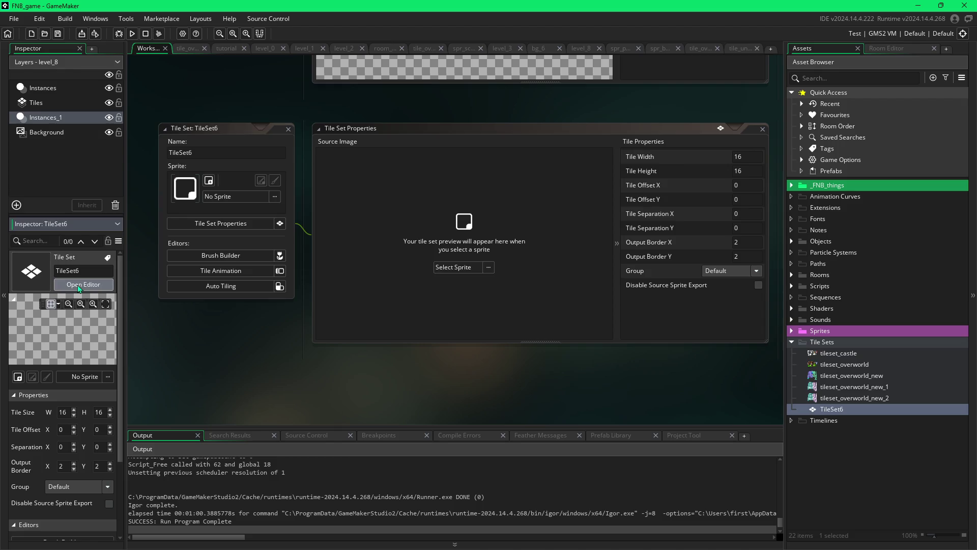
pyautogui.click(87, 376)
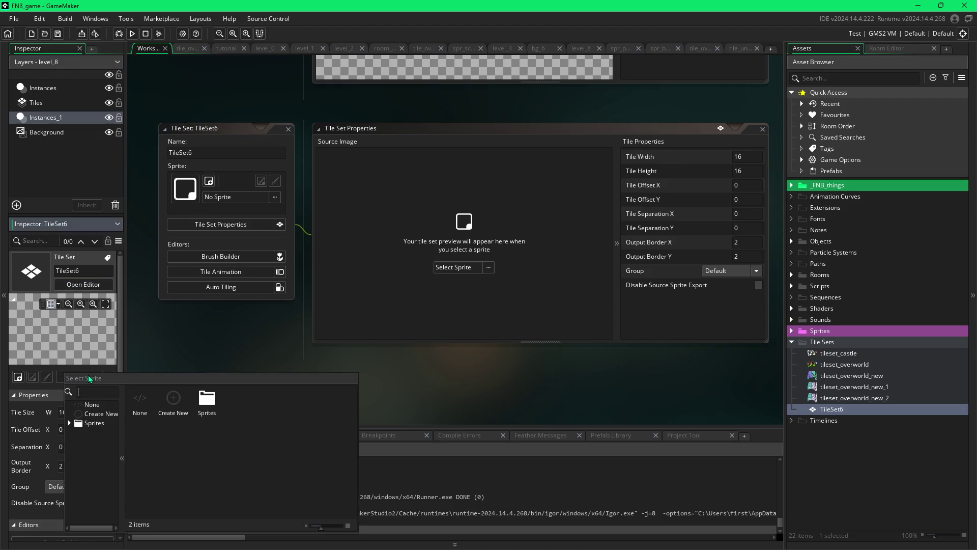
pyautogui.click(93, 344)
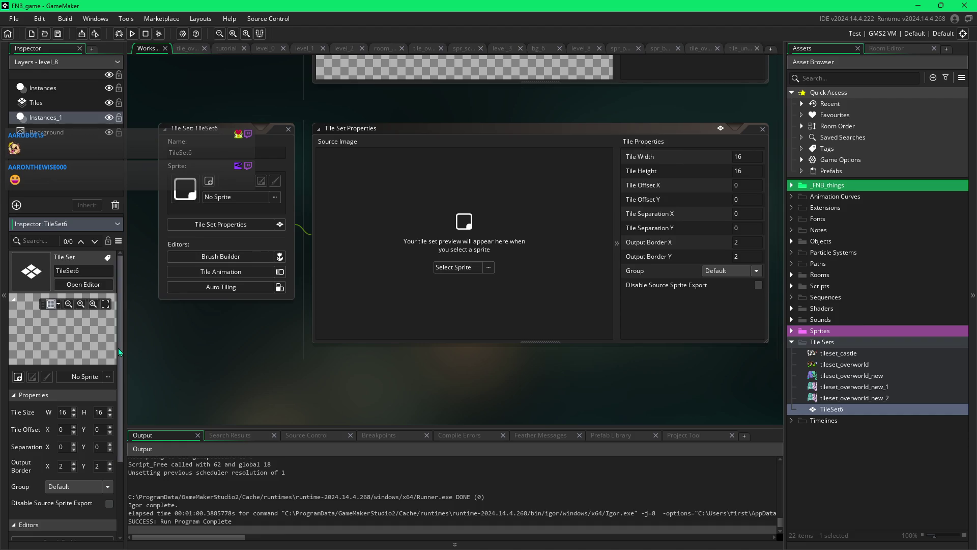
pyautogui.click(108, 377)
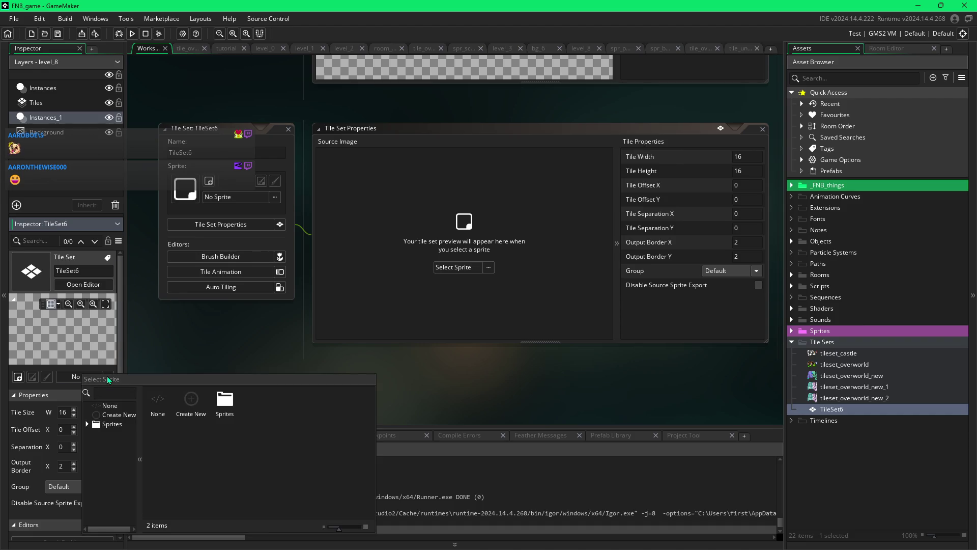
pyautogui.click(87, 376)
pyautogui.click(85, 375)
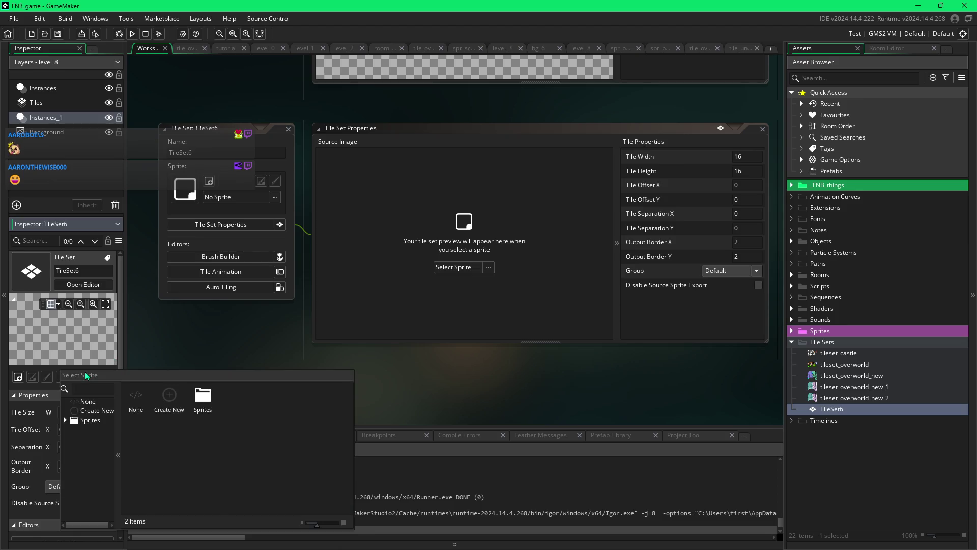
pyautogui.click(87, 362)
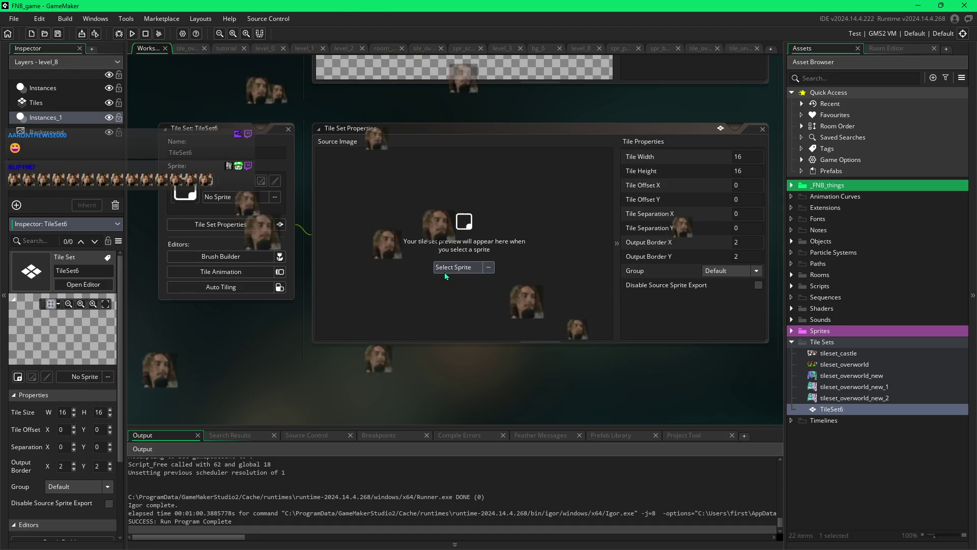
# Browse the Objects, Enemies and Debug sprite subfolders, then collapse the Sprites folder.
pyautogui.click(792, 331)
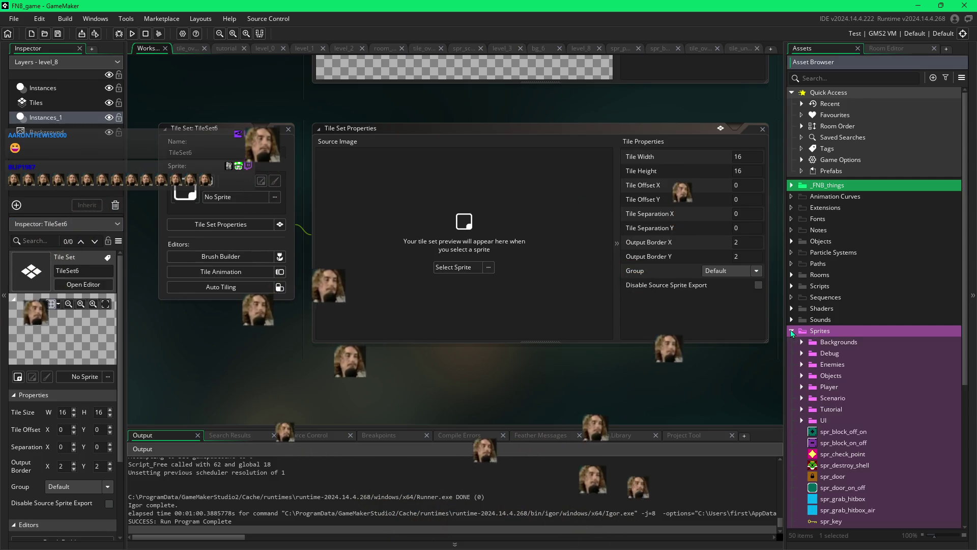
pyautogui.scroll(-5, 848, 350)
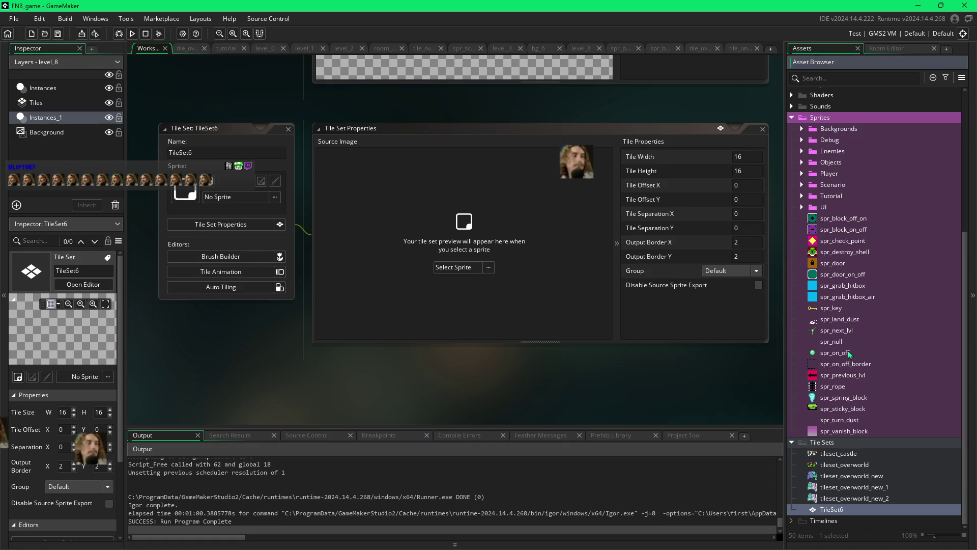
pyautogui.scroll(1, 802, 275)
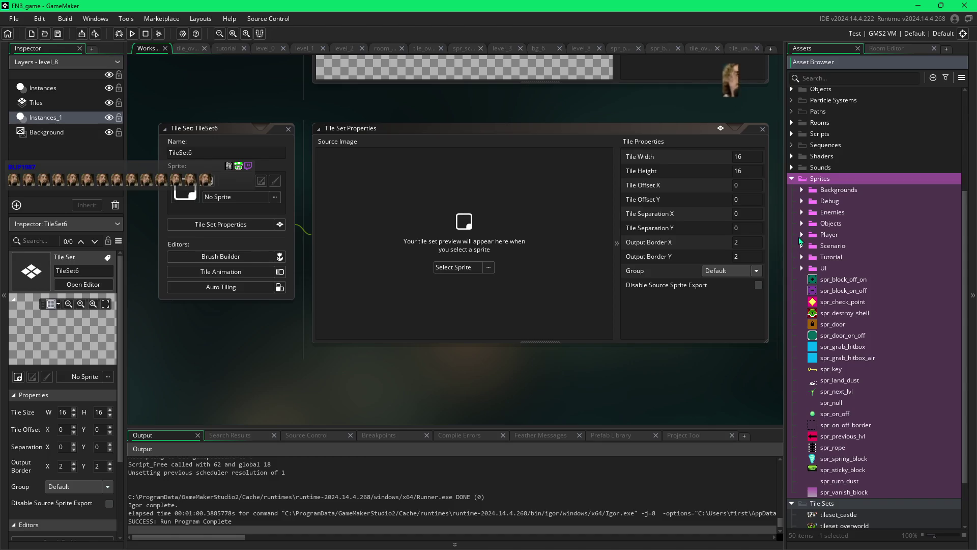
pyautogui.click(801, 224)
pyautogui.click(801, 223)
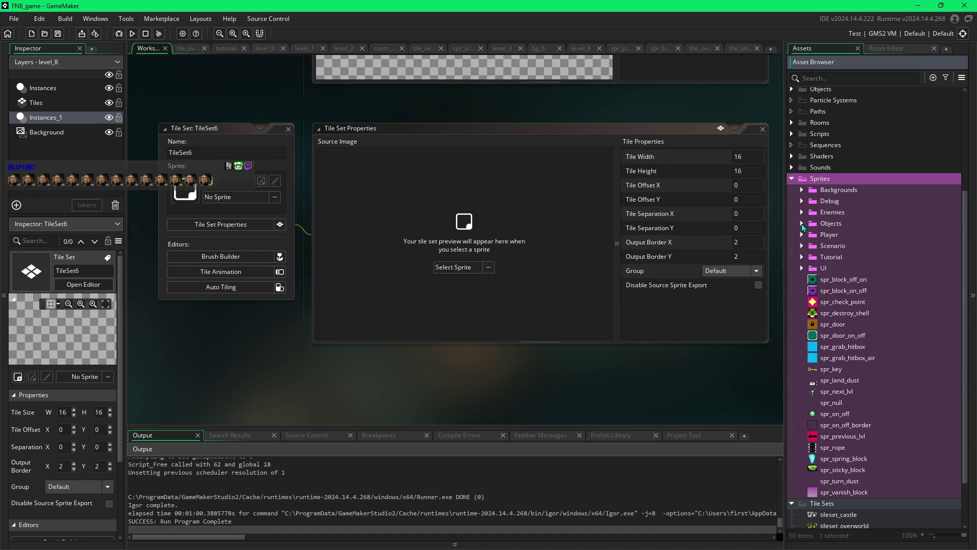
pyautogui.click(801, 214)
pyautogui.click(800, 211)
pyautogui.click(800, 206)
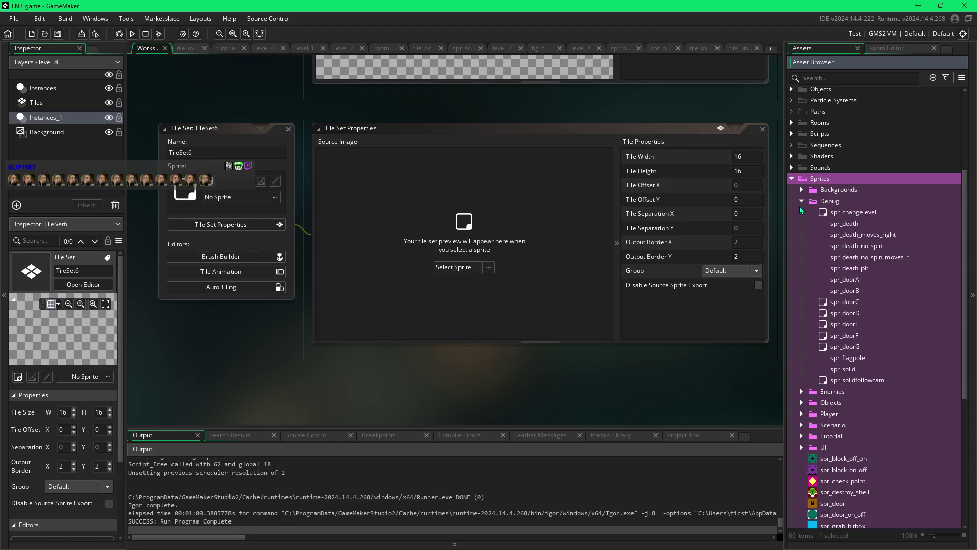
pyautogui.click(801, 204)
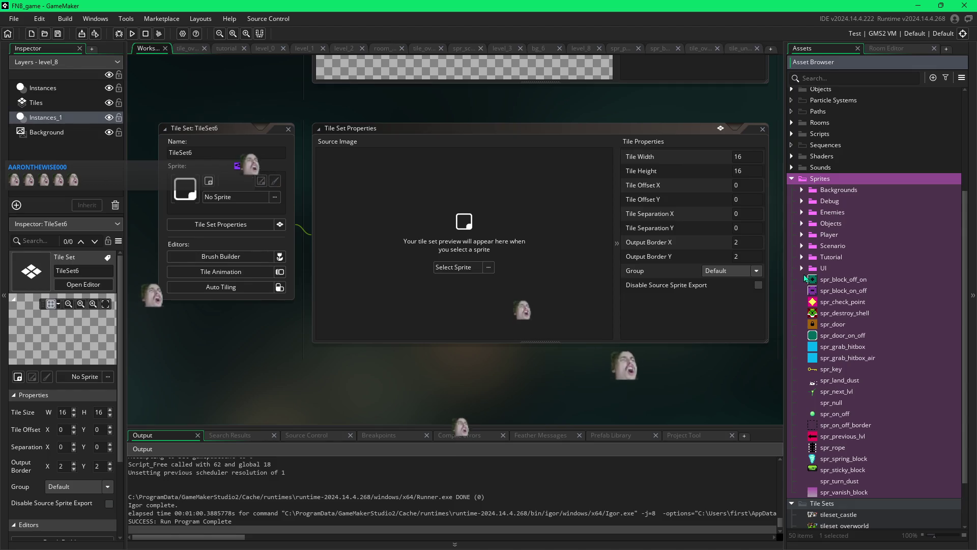
pyautogui.scroll(-2, 801, 270)
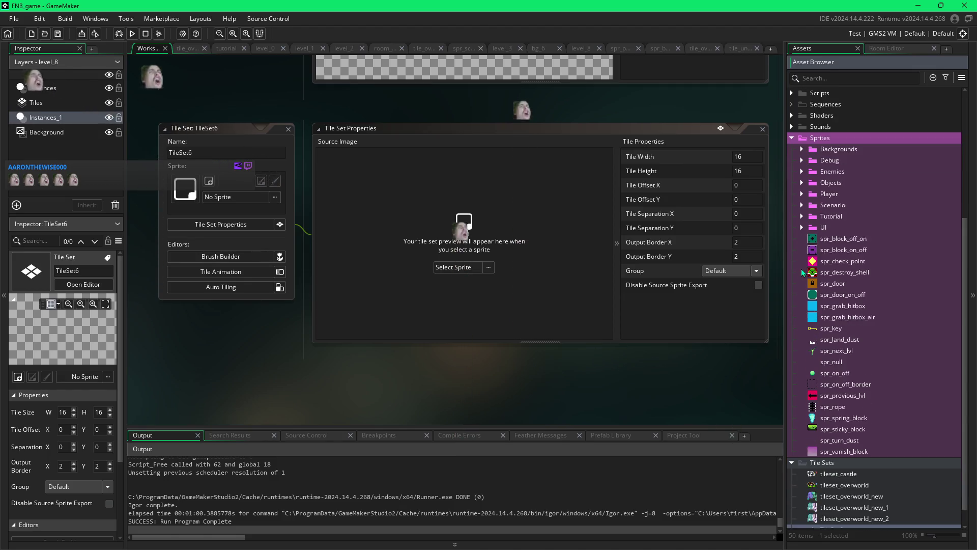
pyautogui.click(791, 140)
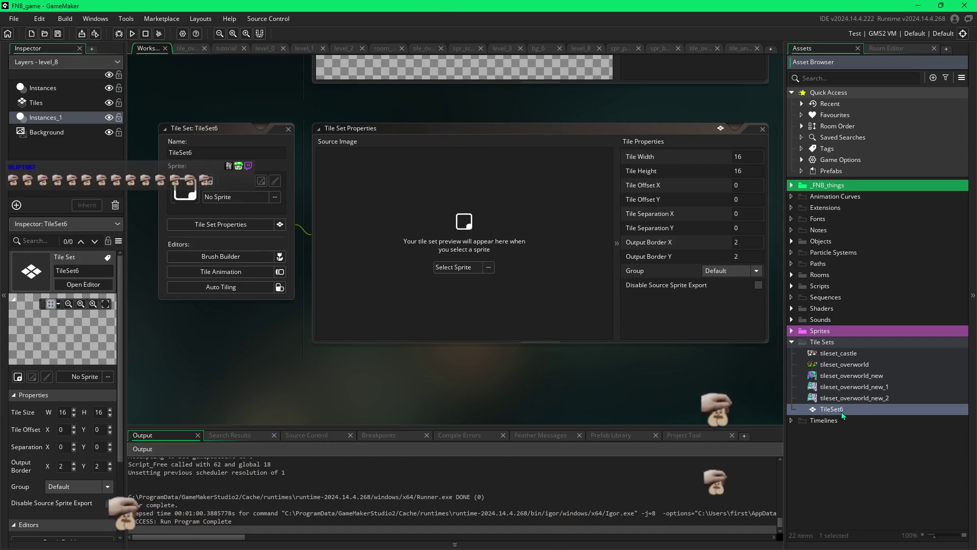
# View TileSet6's properties, then open tileset_overworld_new_2 from the Tile Sets folder.
pyautogui.doubleClick(842, 411)
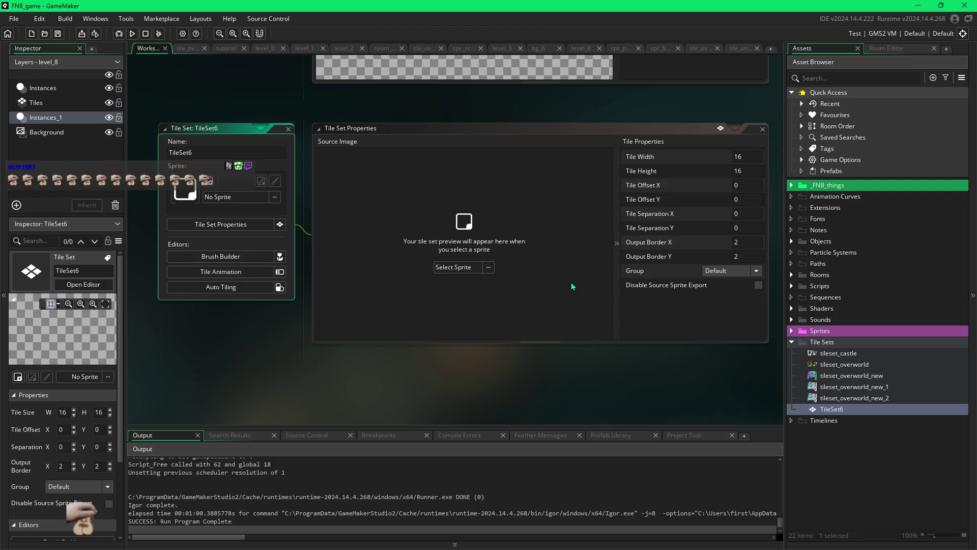
pyautogui.click(279, 226)
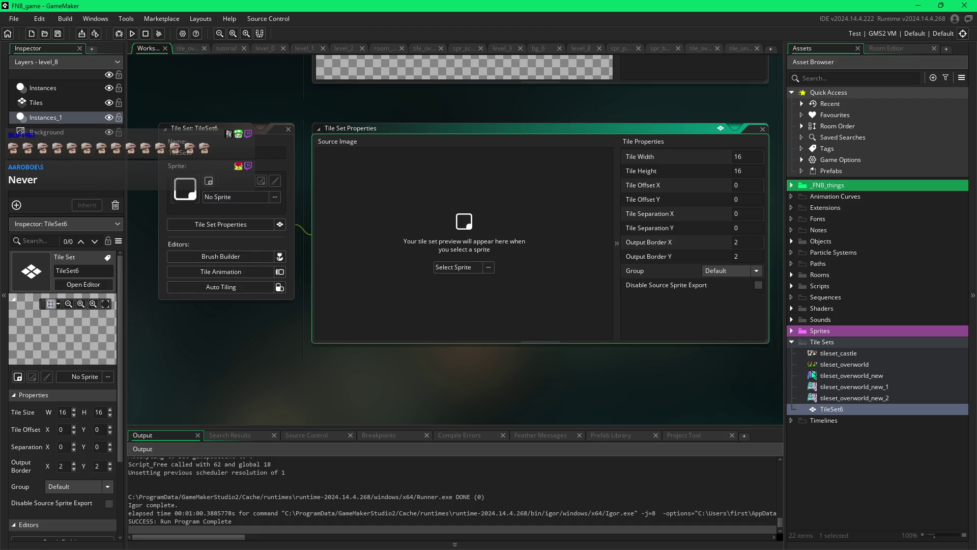
pyautogui.doubleClick(825, 400)
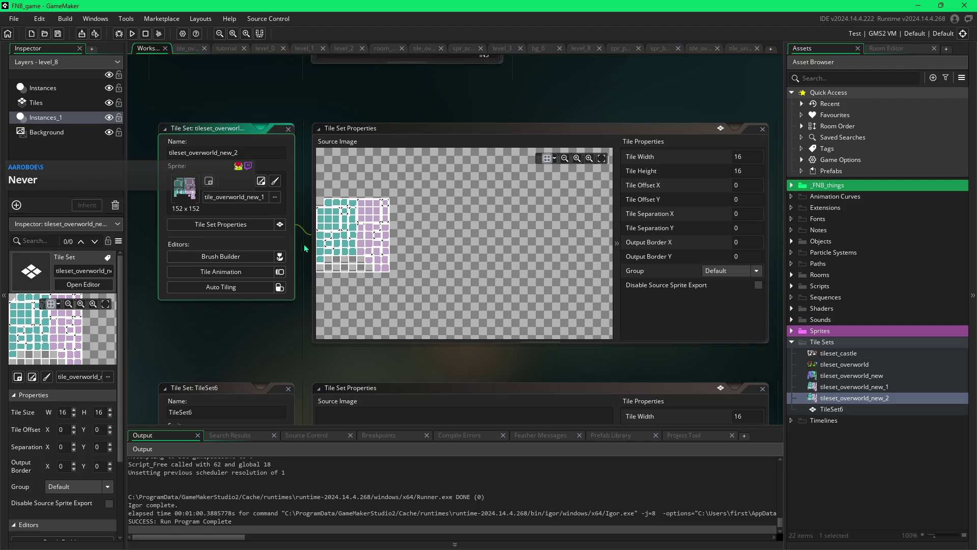
# Browse the Sprites folder in tileset_overworld_new_2's sprite picker, leaving the sprite unchanged.
pyautogui.click(277, 197)
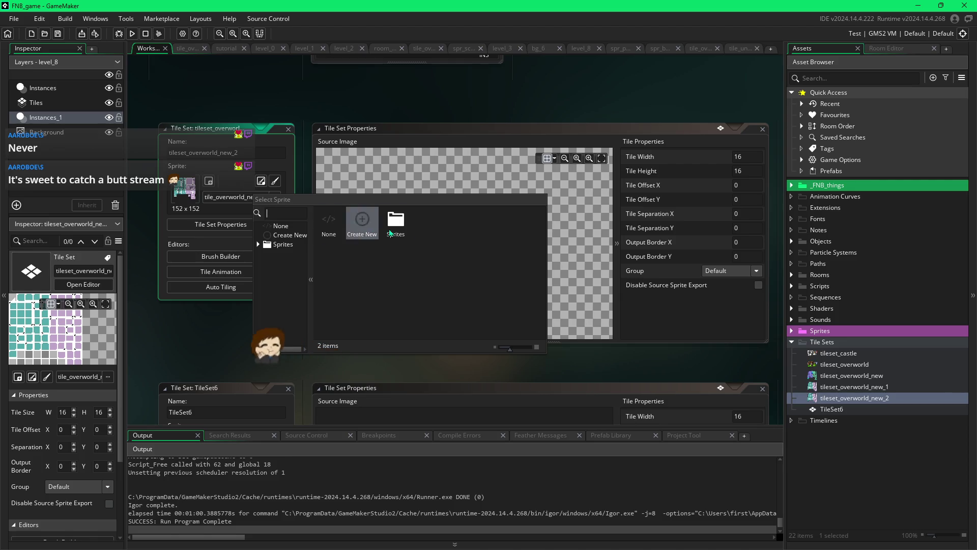
pyautogui.doubleClick(390, 232)
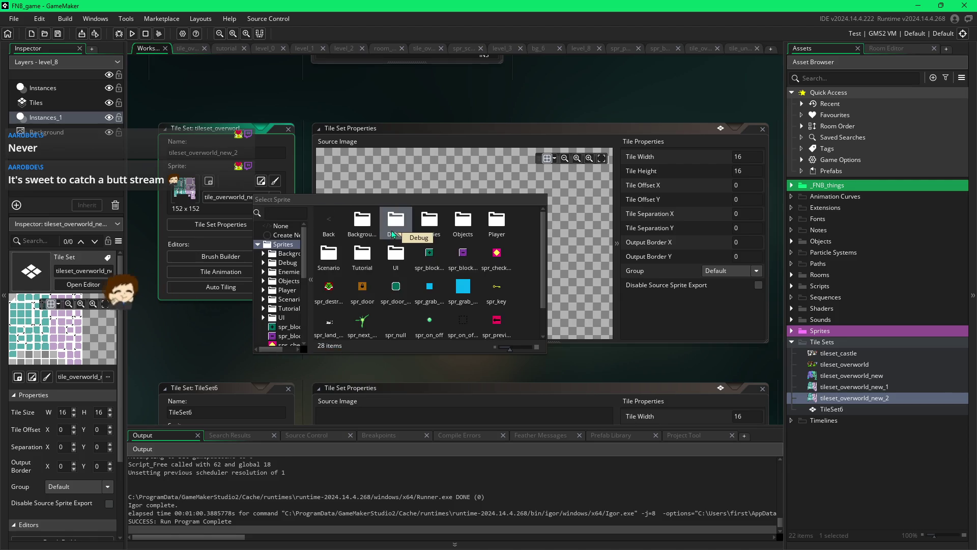
pyautogui.click(233, 194)
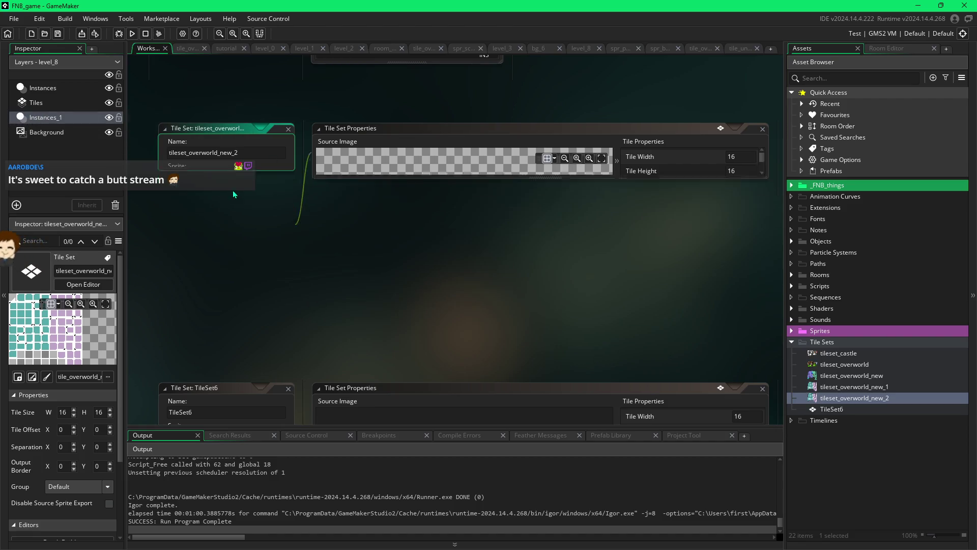
# Open the tile_overworld_new_1 sprite in its sprite editor from the Inspector.
pyautogui.doubleClick(816, 402)
pyautogui.click(182, 193)
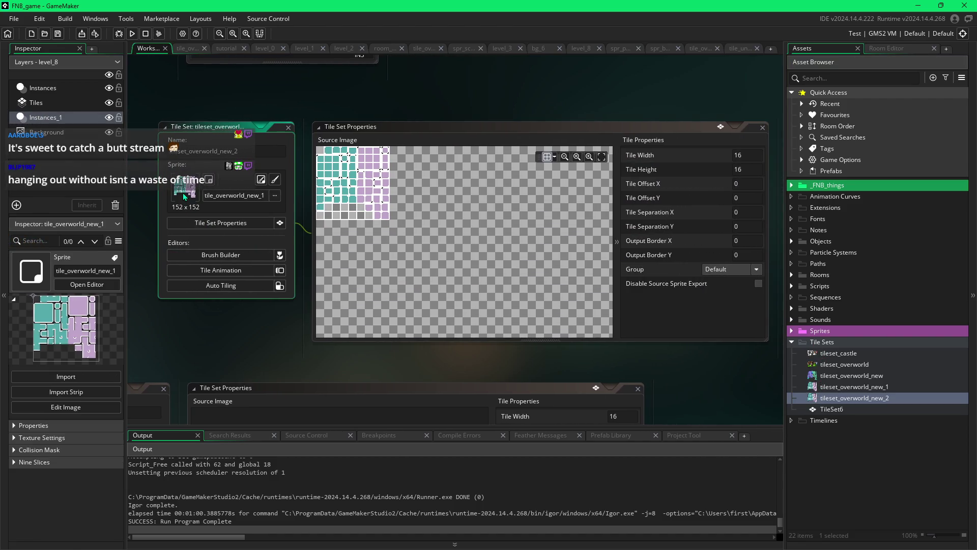
pyautogui.click(105, 272)
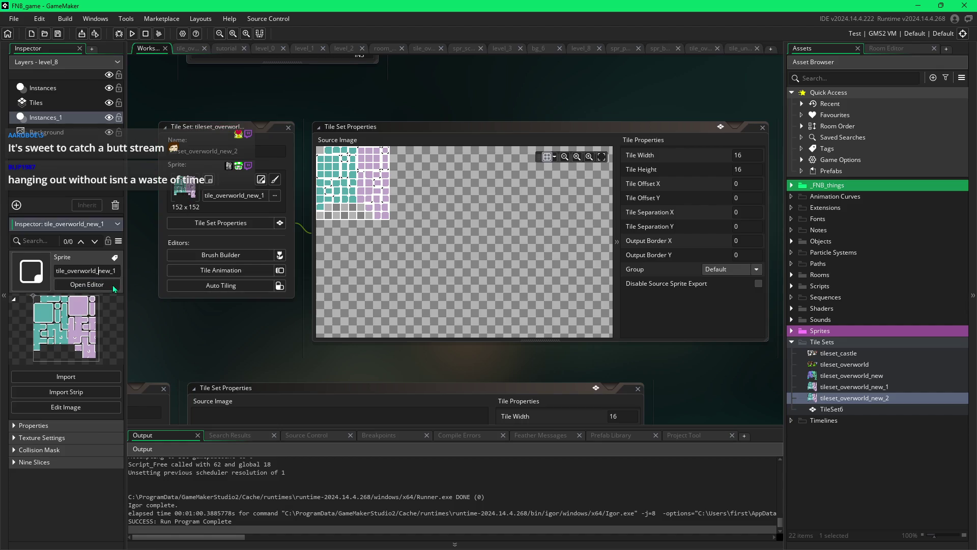
pyautogui.click(105, 285)
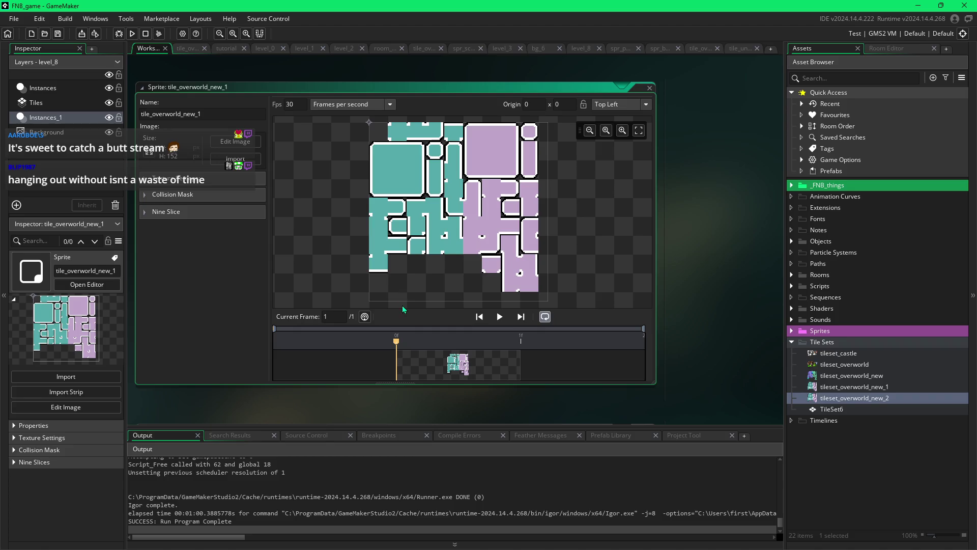
# Open the tile_overworld_new_1 image for editing, undo a trial erase, and focus the sprite name field.
pyautogui.click(236, 141)
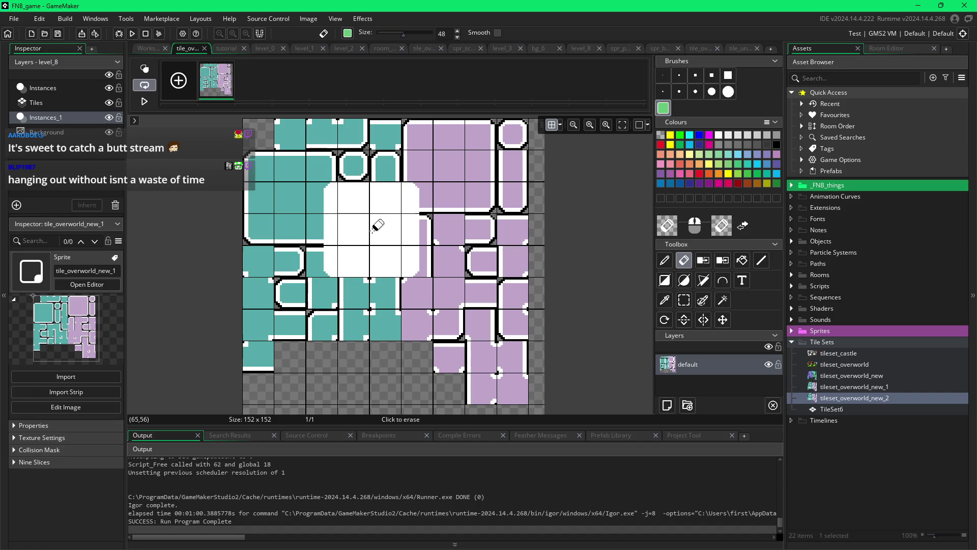
pyautogui.moveTo(366, 216); pyautogui.dragTo(343, 298)
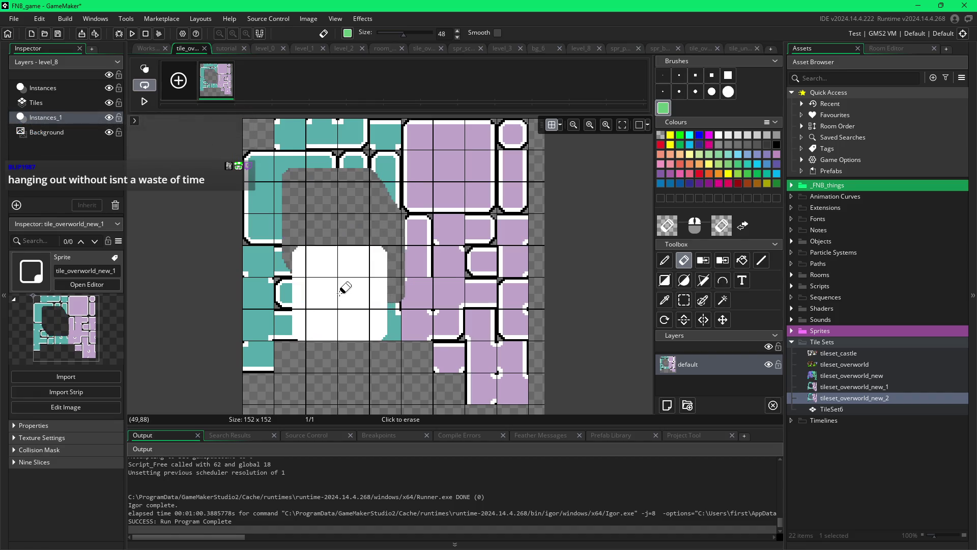
pyautogui.hotkey('ctrl', 'z')
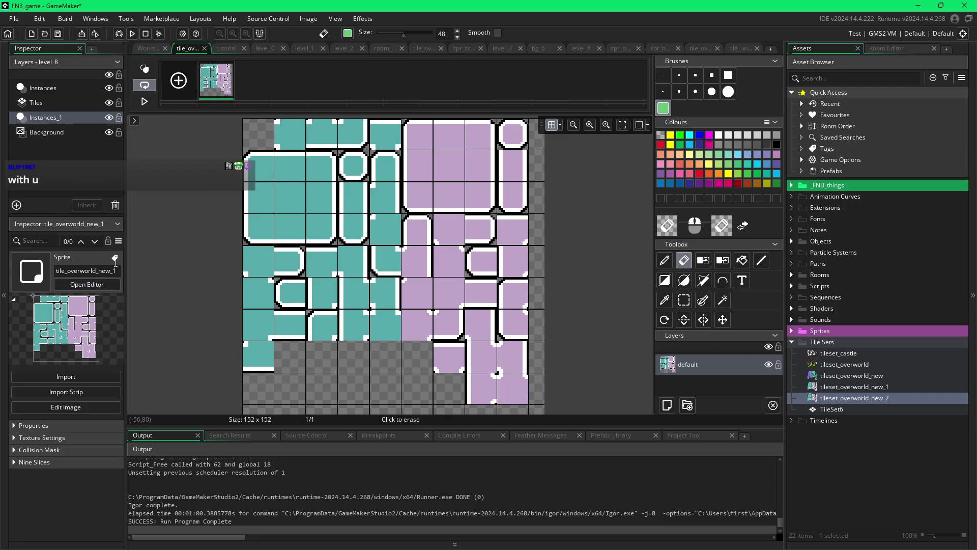
pyautogui.click(118, 248)
pyautogui.click(112, 270)
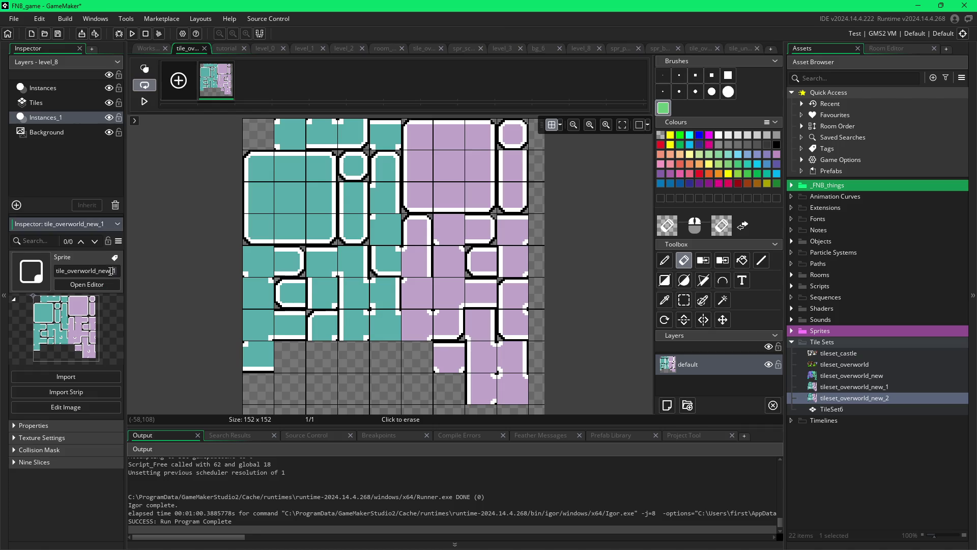
# Start renaming the tileset_overworld_new_2 tile set, then commit the name unchanged.
pyautogui.rightClick(852, 399)
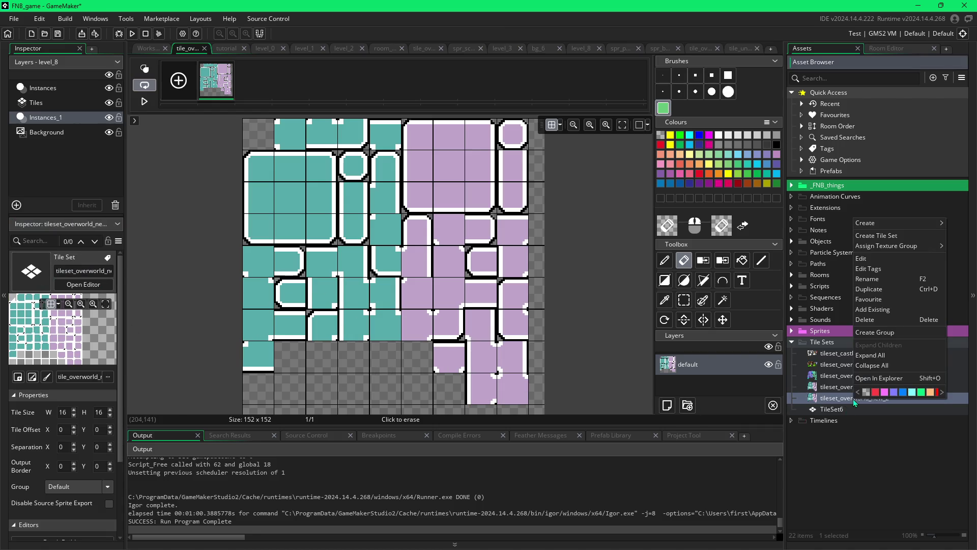
pyautogui.click(866, 279)
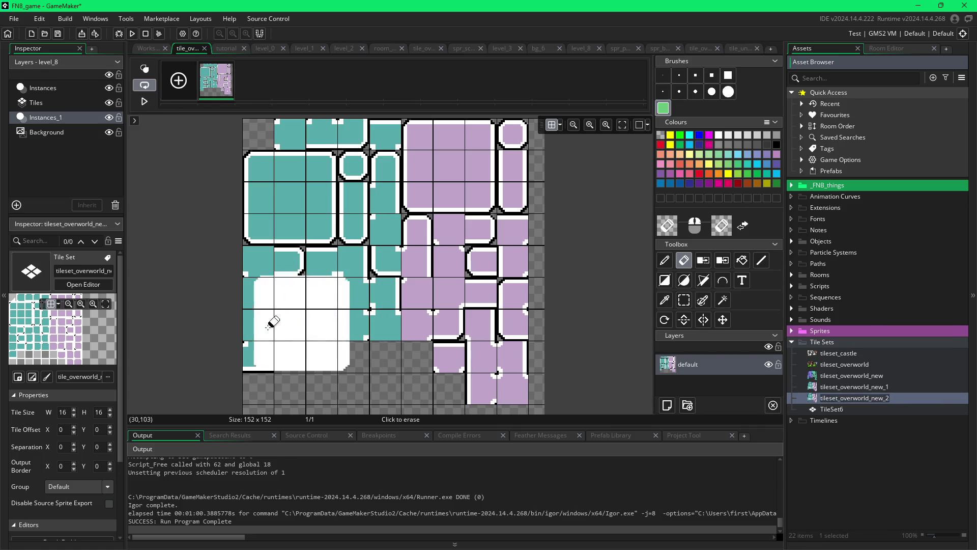
pyautogui.click(93, 272)
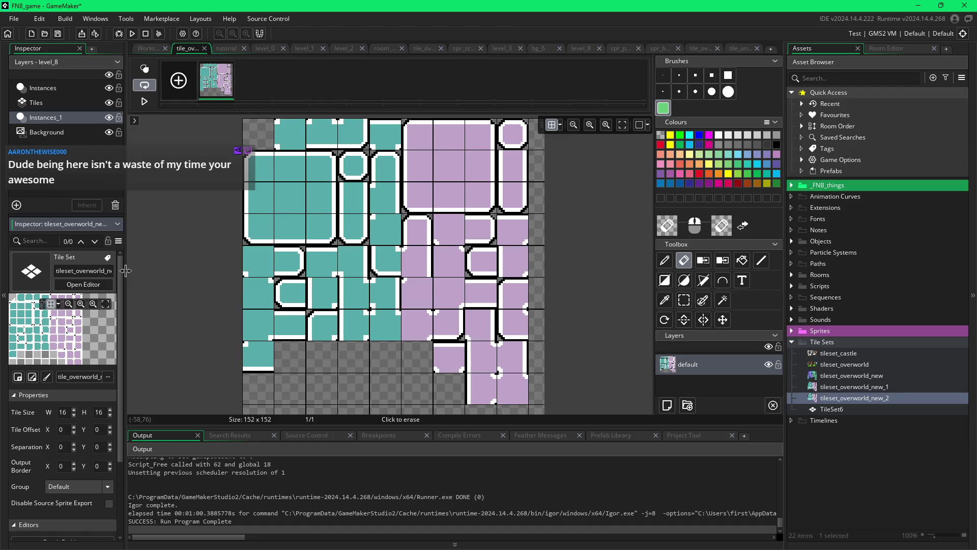
# Erase a block and then a diagonal band of teal tiles, undoing each erase to restore them.
pyautogui.moveTo(249, 282)
pyautogui.mouseDown()
pyautogui.moveTo(311, 275)
pyautogui.moveTo(298, 293)
pyautogui.mouseUp()
pyautogui.hotkey('ctrl', 'z')
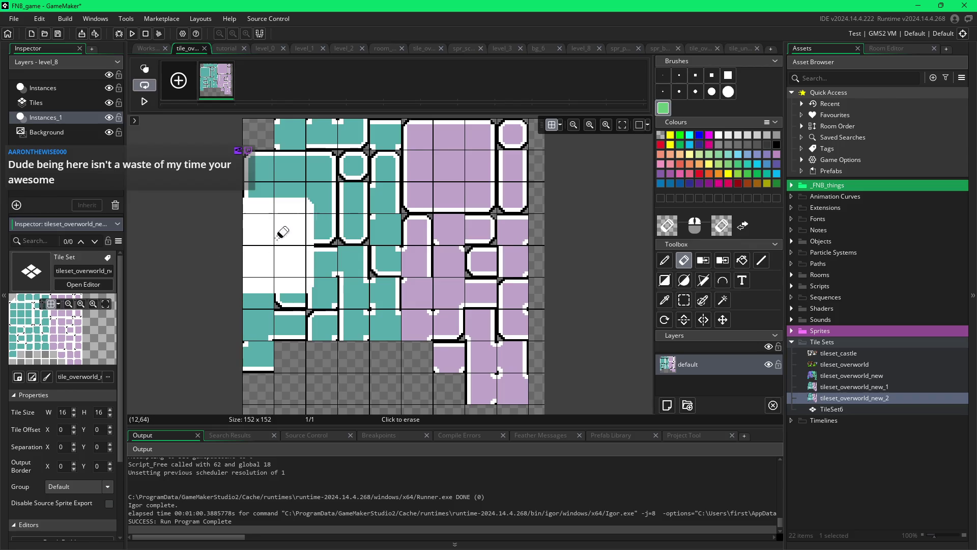
pyautogui.moveTo(280, 227)
pyautogui.mouseDown()
pyautogui.moveTo(349, 264)
pyautogui.moveTo(292, 367)
pyautogui.mouseUp()
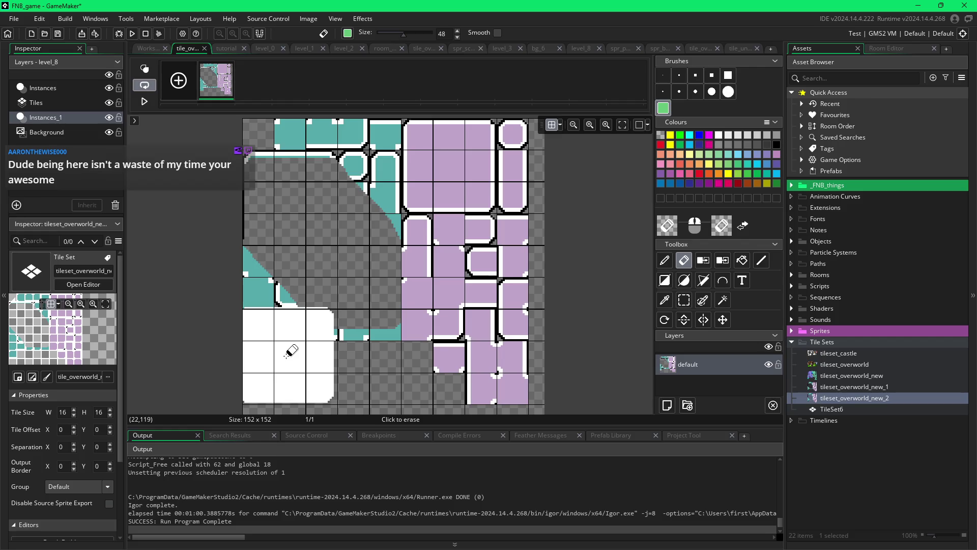
pyautogui.hotkey('ctrl', 'z')
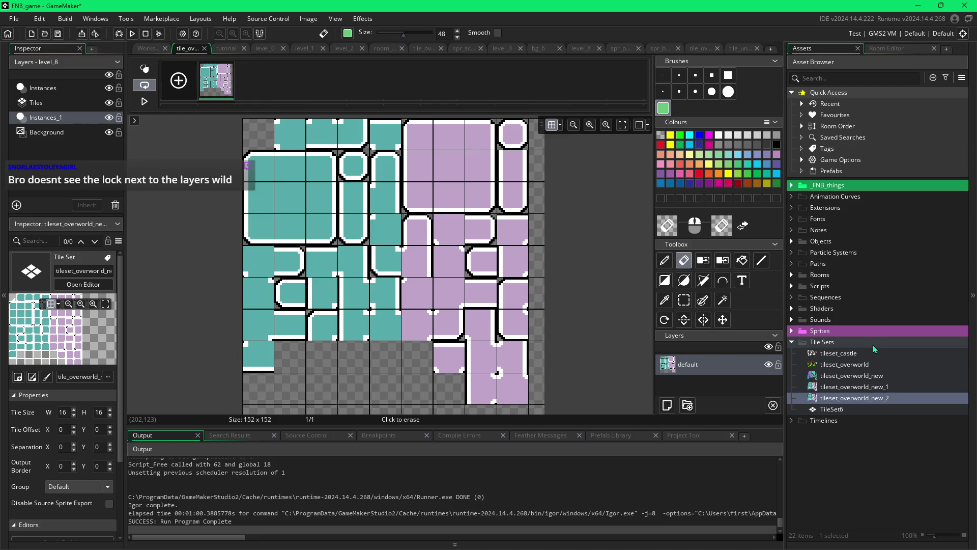
# Switch to the level_8 room and select its Tiles layer.
pyautogui.click(890, 48)
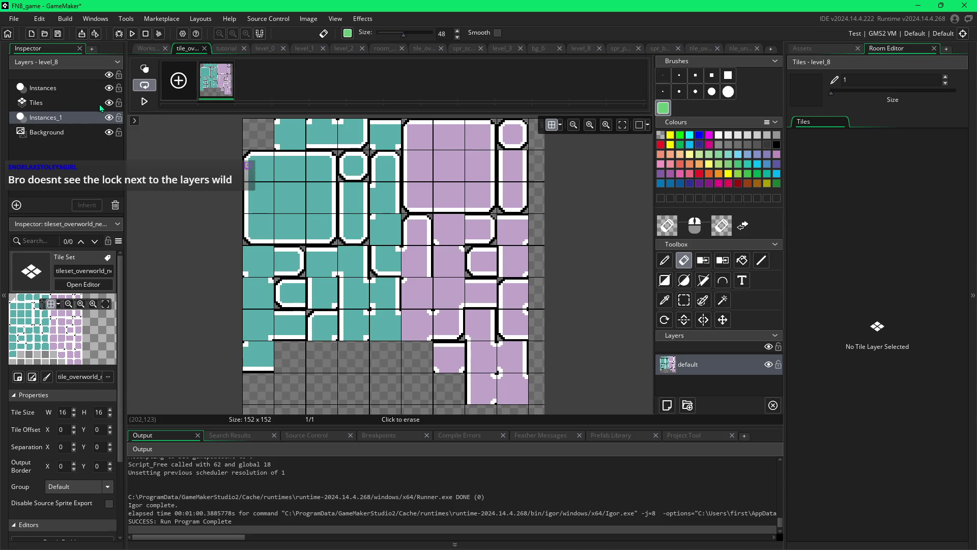
pyautogui.click(579, 49)
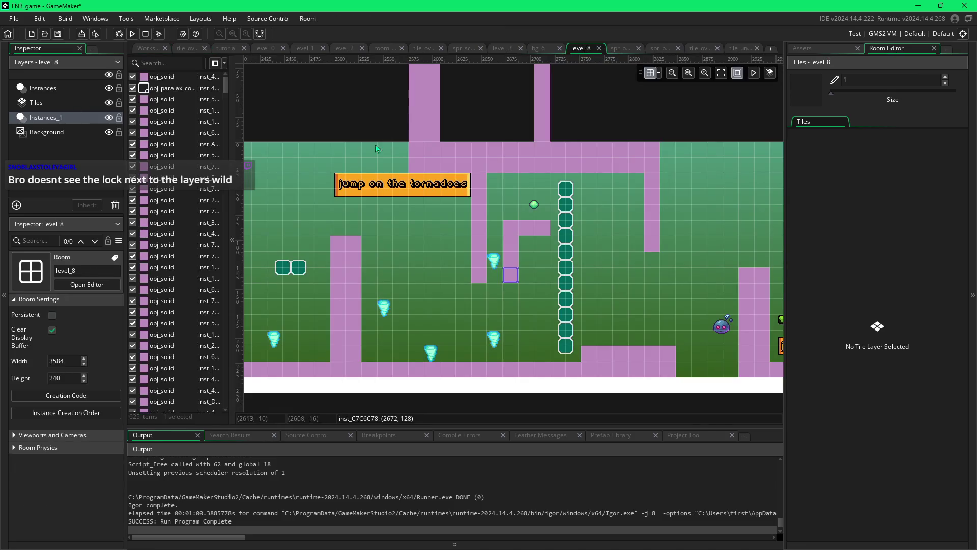
pyautogui.click(31, 102)
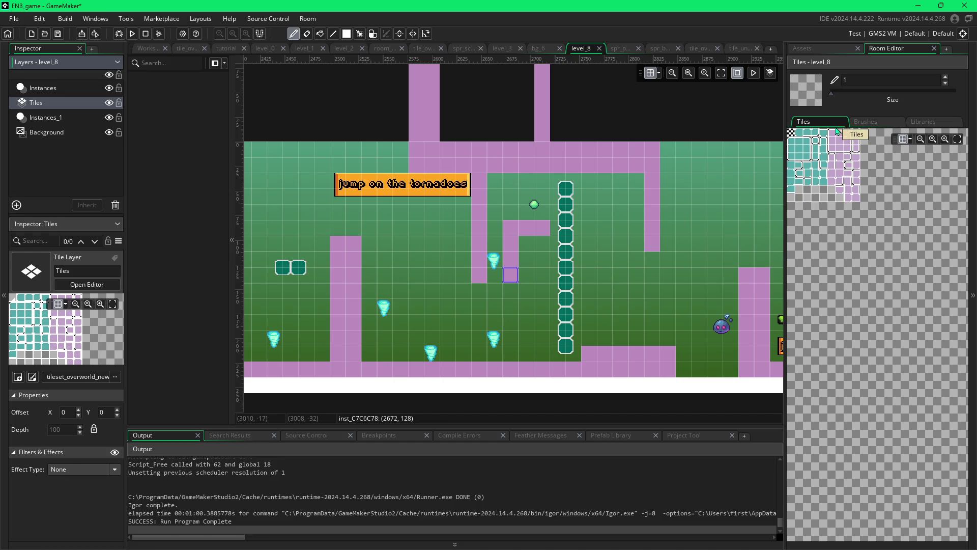
# Return to the asset list and collapse the Tile Sets and Sprites folders.
pyautogui.click(832, 49)
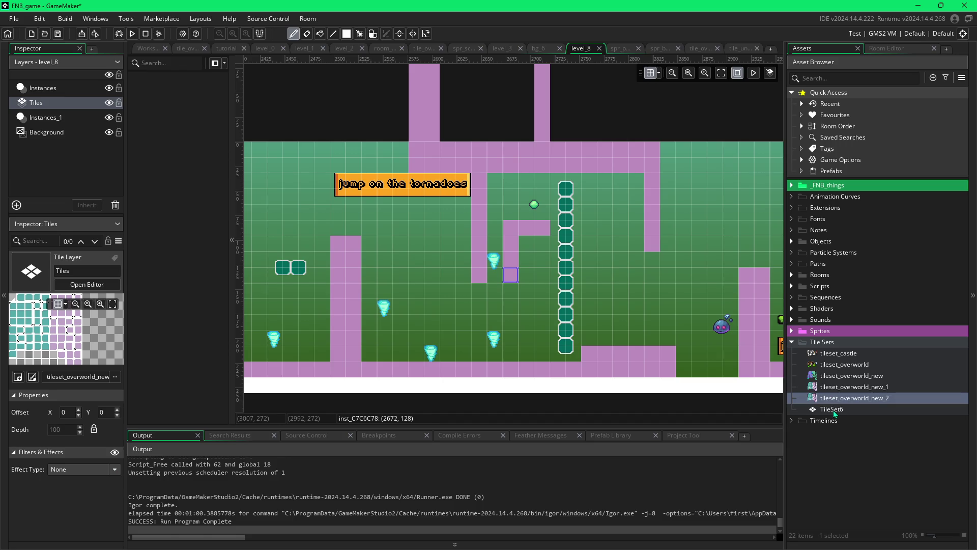
pyautogui.click(792, 341)
pyautogui.click(792, 332)
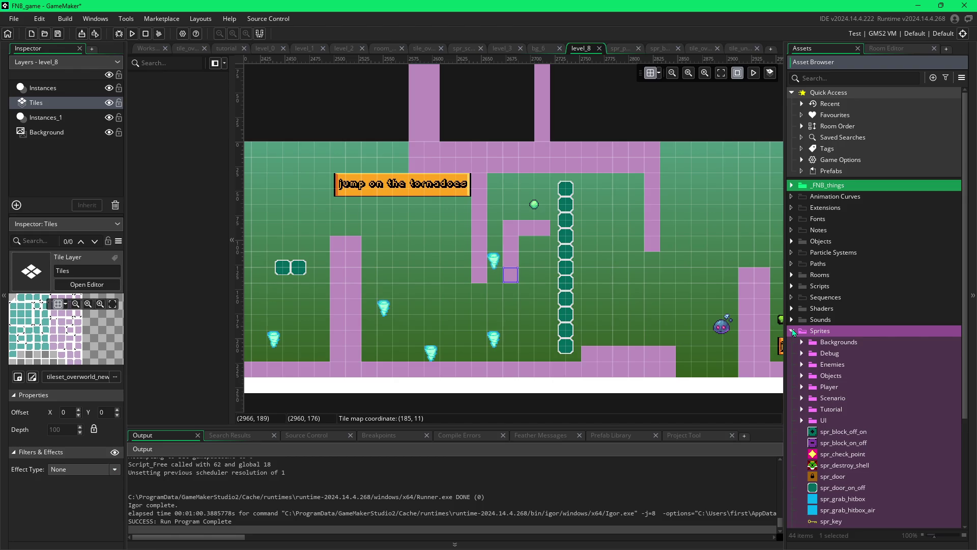
pyautogui.click(792, 330)
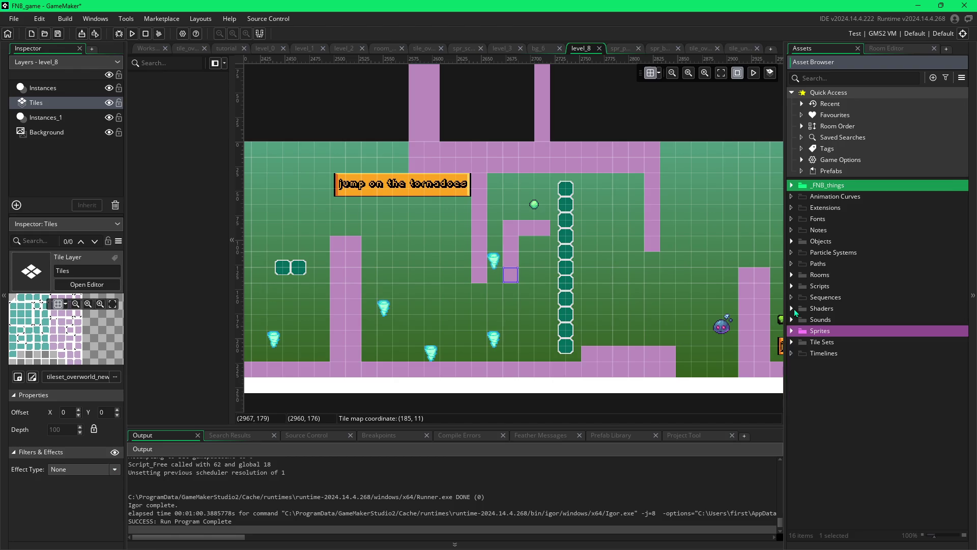
pyautogui.click(792, 241)
# Collapse the open asset folder and expand Tile Sets to show the overworld tile sets.
pyautogui.click(791, 242)
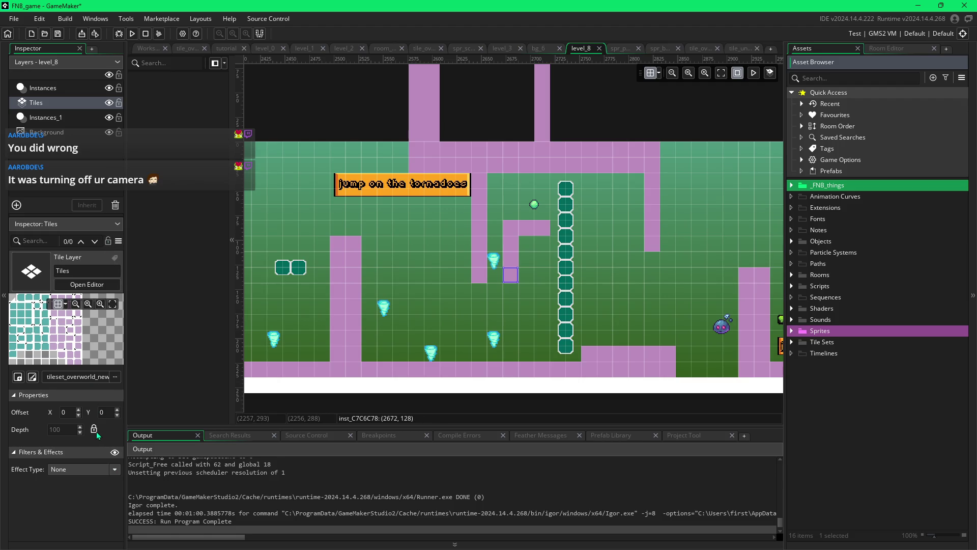
pyautogui.click(791, 341)
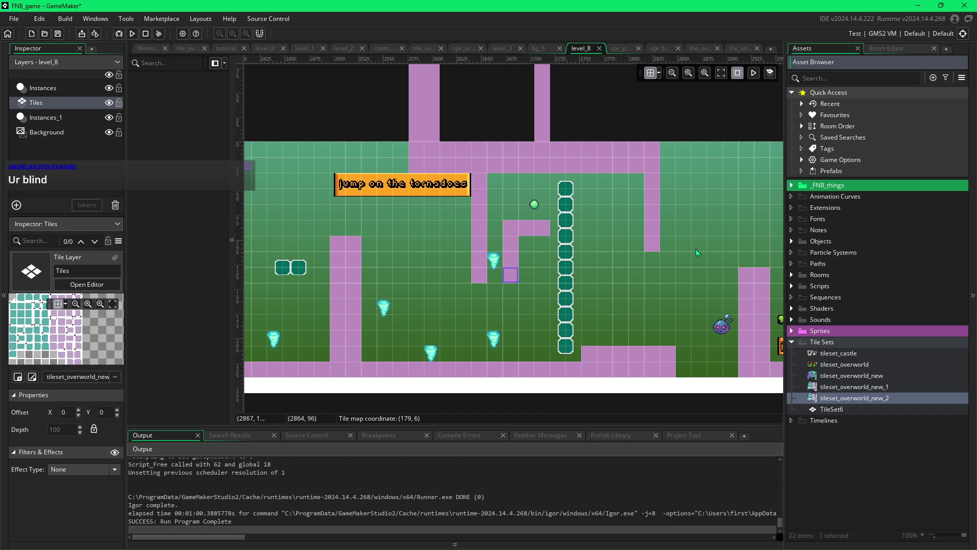
pyautogui.click(877, 49)
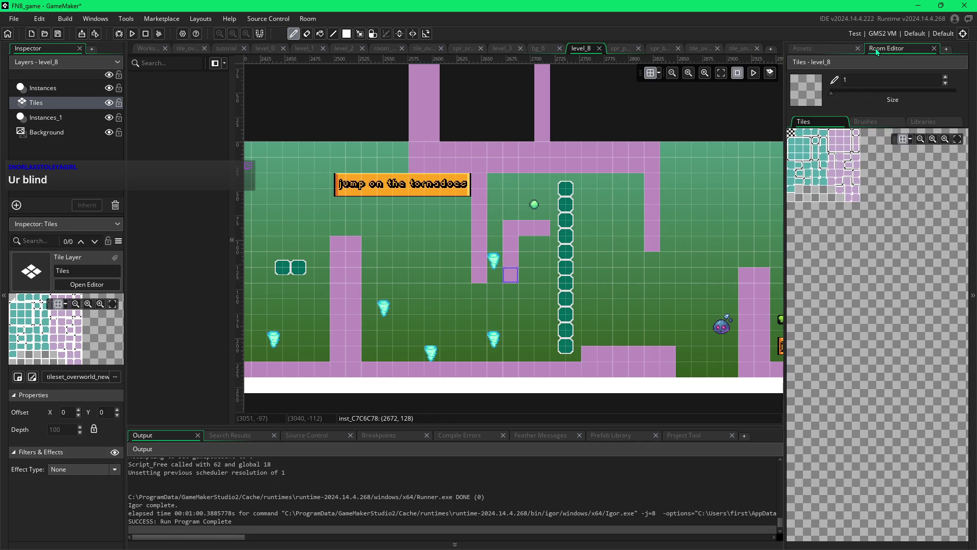
pyautogui.click(837, 47)
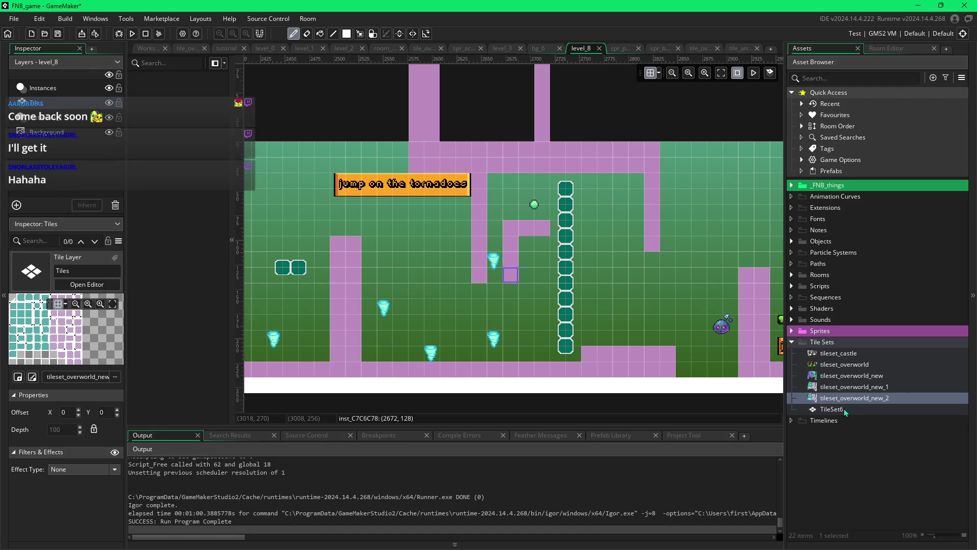
# Show the Room Editor tile palette for level_8's Tiles layer.
pyautogui.click(95, 431)
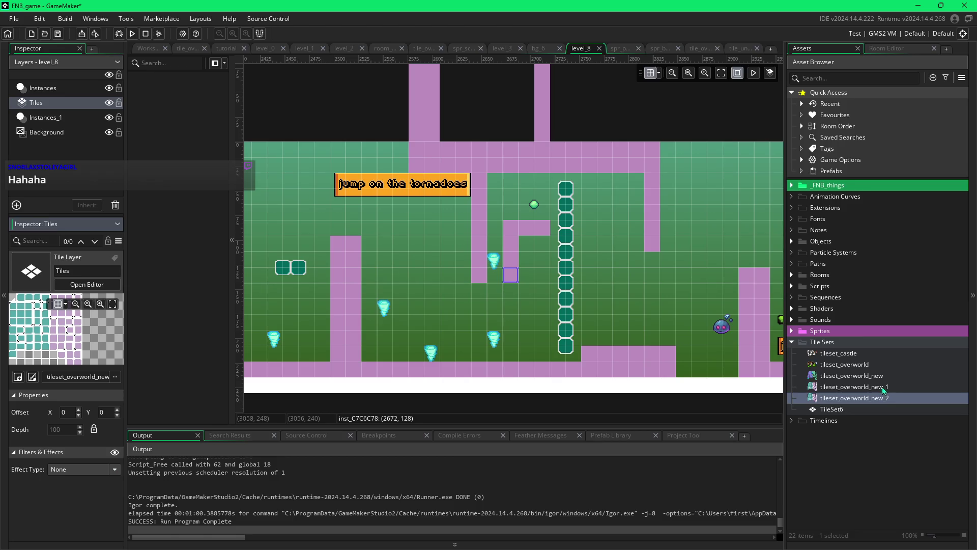
pyautogui.click(890, 53)
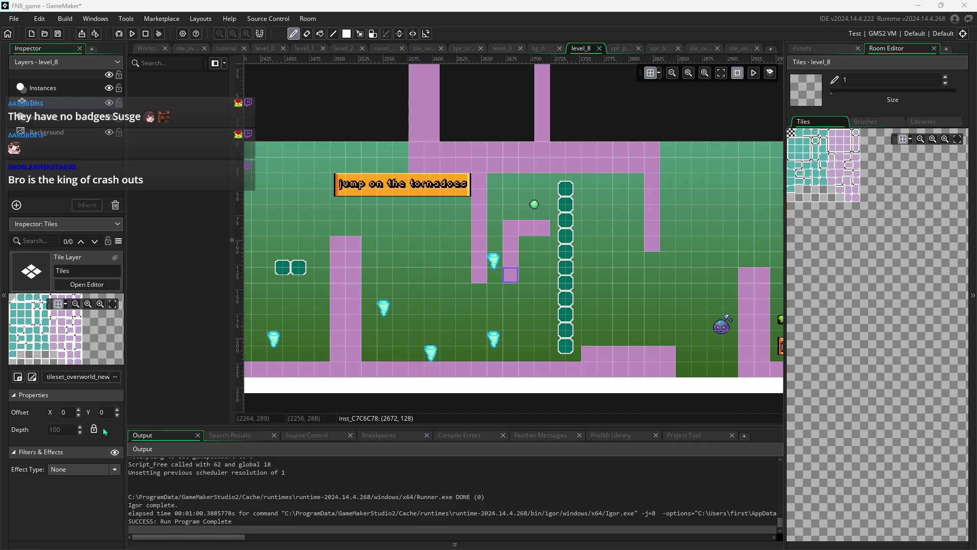
# Open the tileset_overworld_new, tileset_overworld_new_1 and tileset_overworld_new_2 tile sets.
pyautogui.click(809, 45)
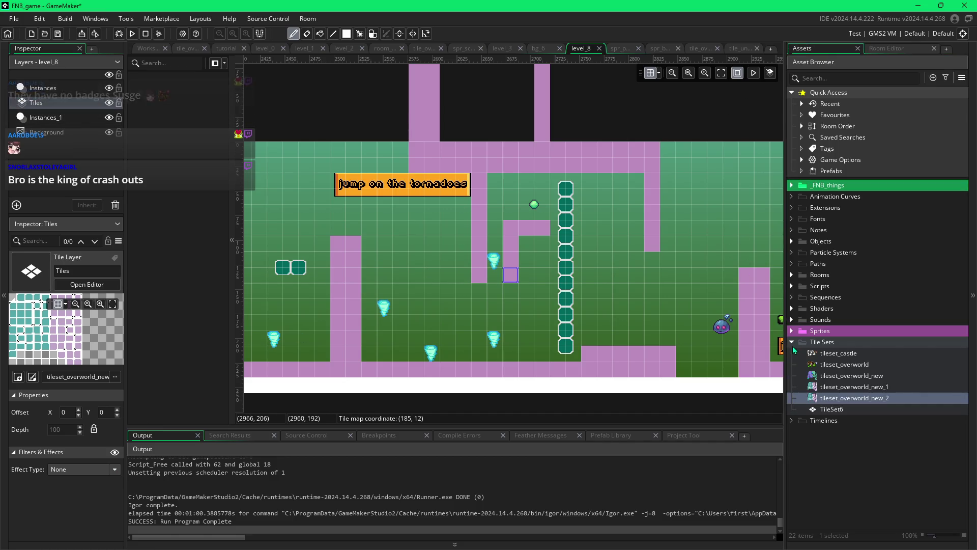
pyautogui.doubleClick(813, 377)
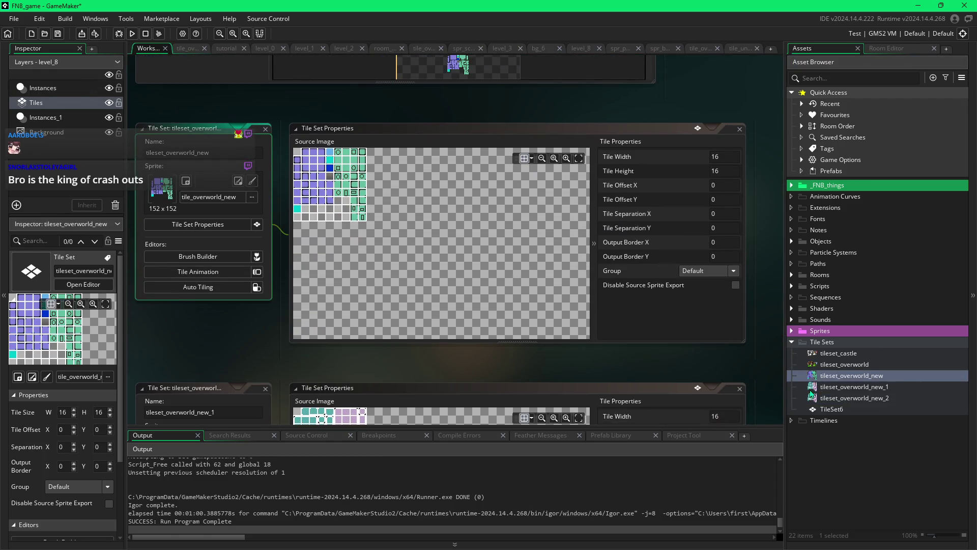
pyautogui.doubleClick(813, 388)
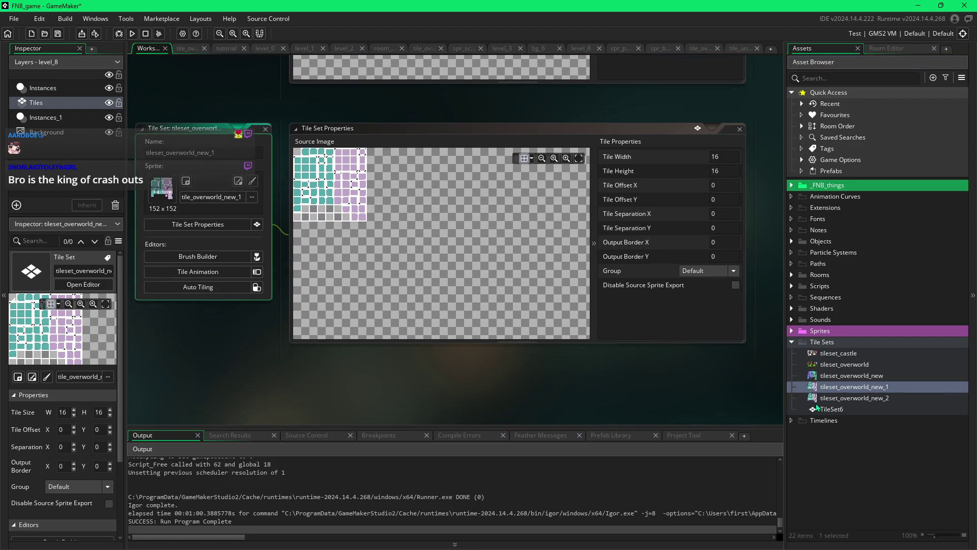
pyautogui.doubleClick(814, 398)
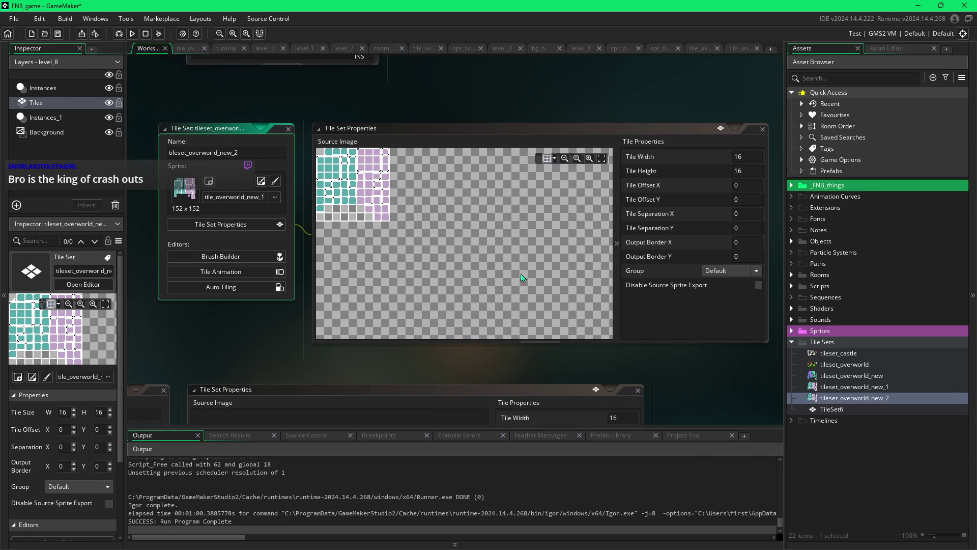
# Check the sprite picker without changing it, then inspect the source sprite tile_overworld_new_1.
pyautogui.click(275, 197)
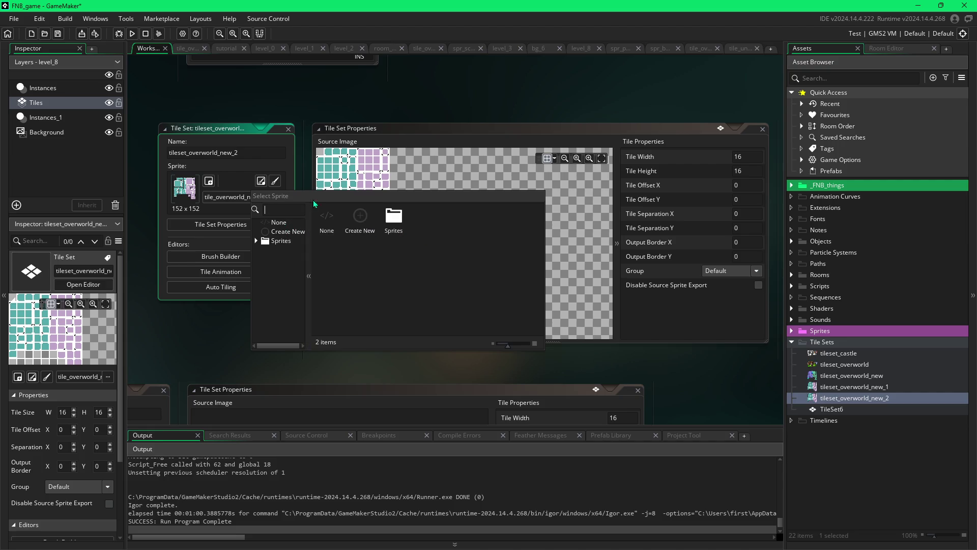
pyautogui.click(425, 175)
pyautogui.click(183, 189)
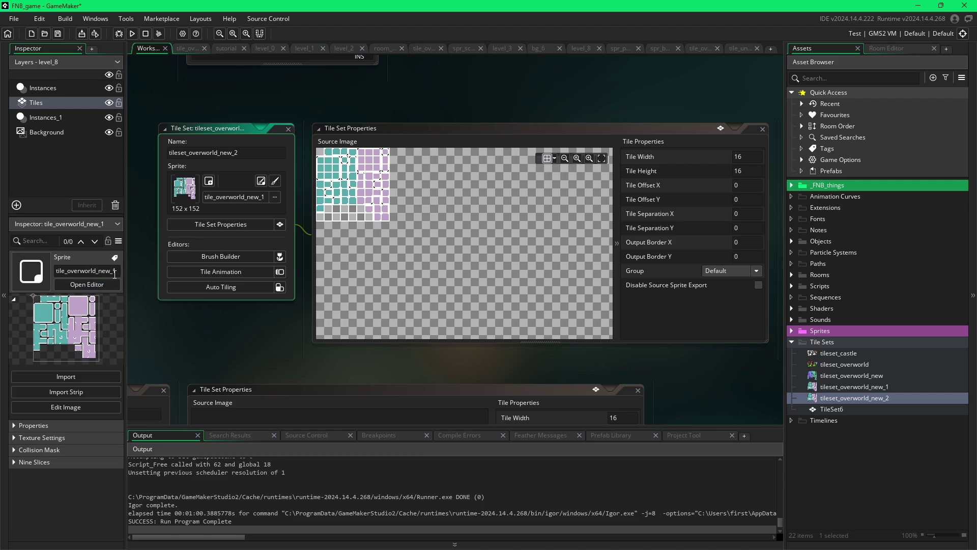
# Import master_tileset_5.png into the tile_overworld_new_1 sprite, up to the confirmation prompt.
pyautogui.click(87, 375)
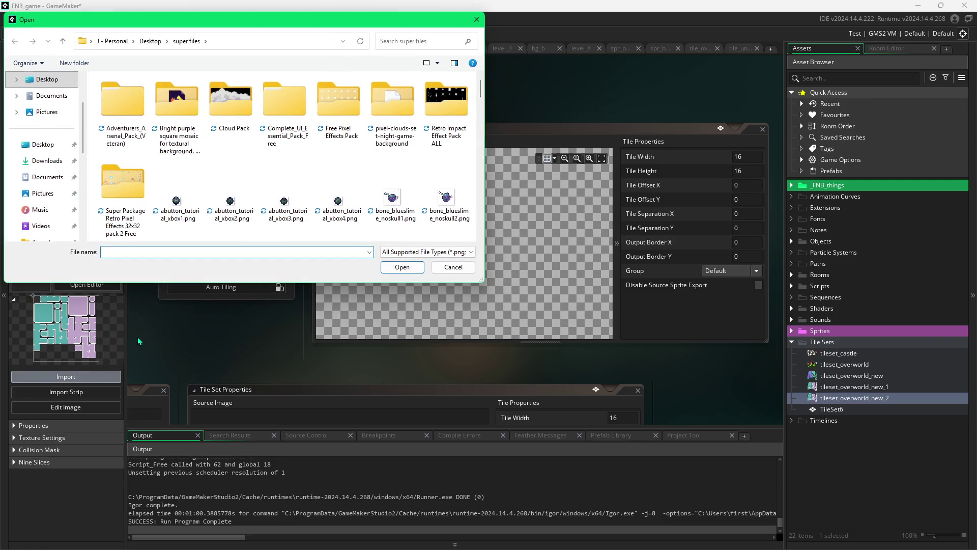
pyautogui.scroll(-5, 361, 158)
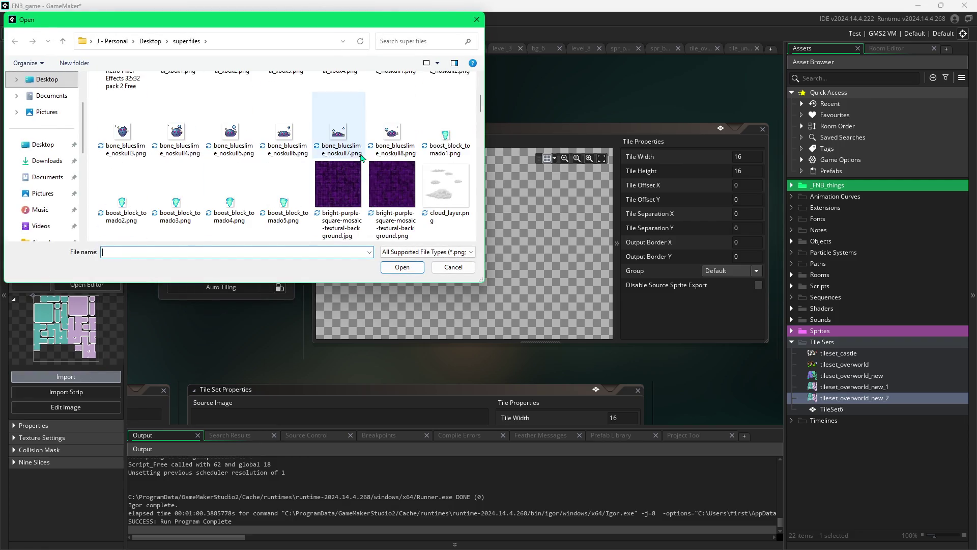
pyautogui.scroll(-5, 361, 158)
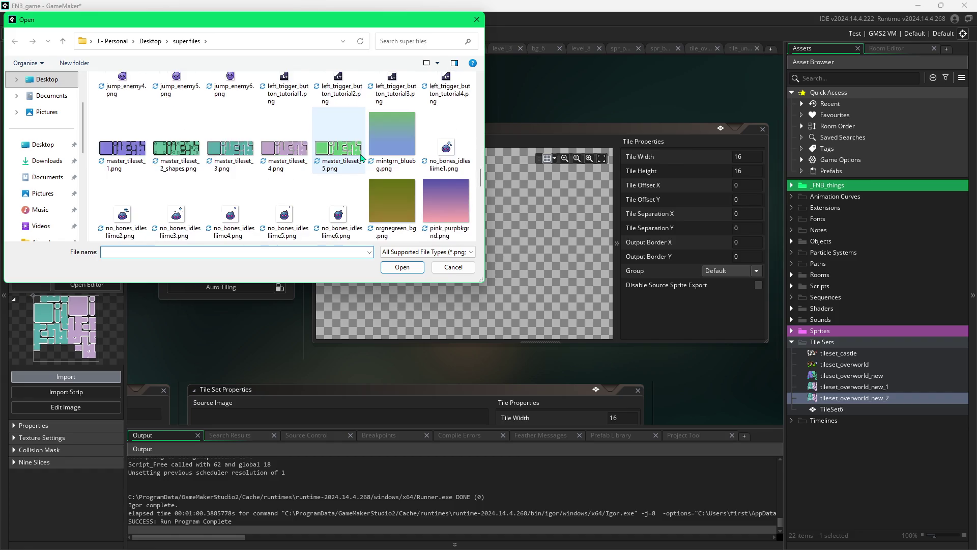
pyautogui.click(361, 158)
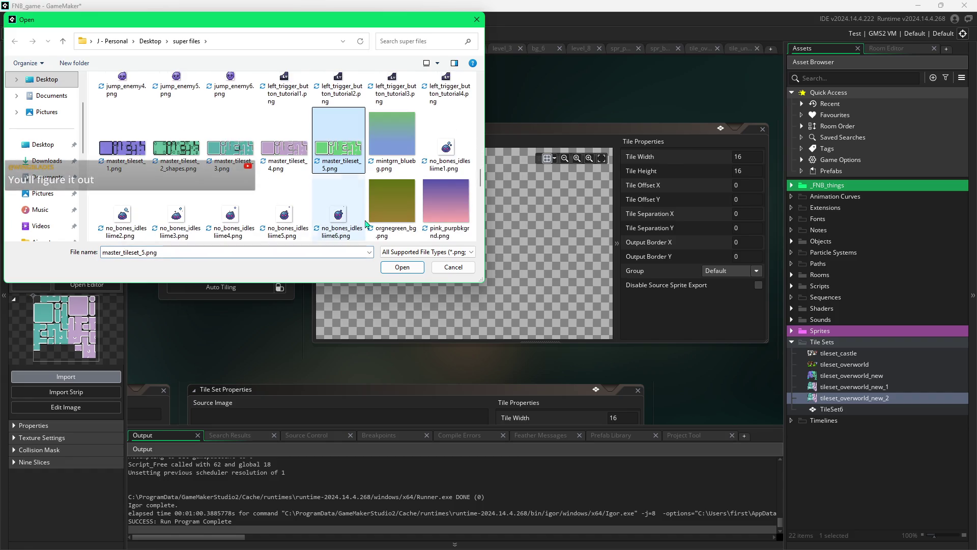
pyautogui.click(393, 270)
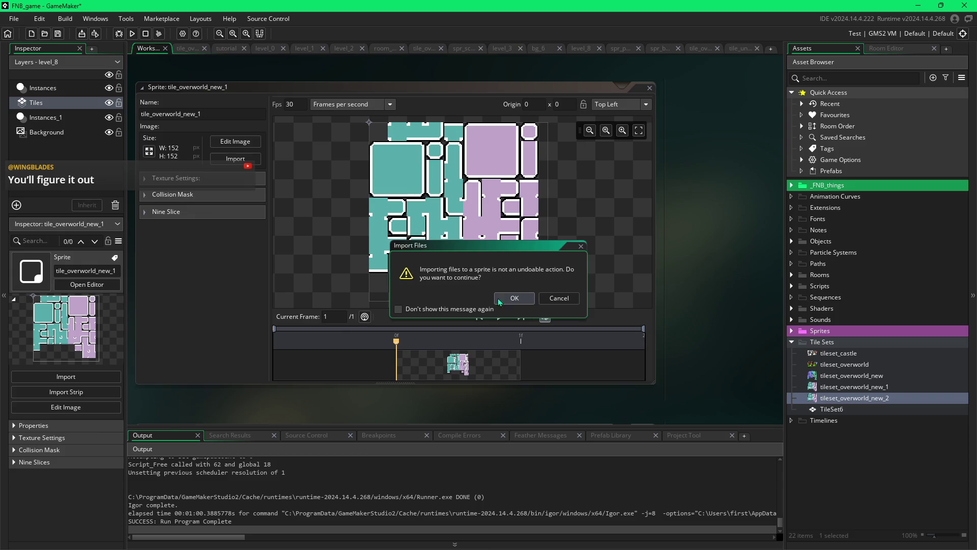